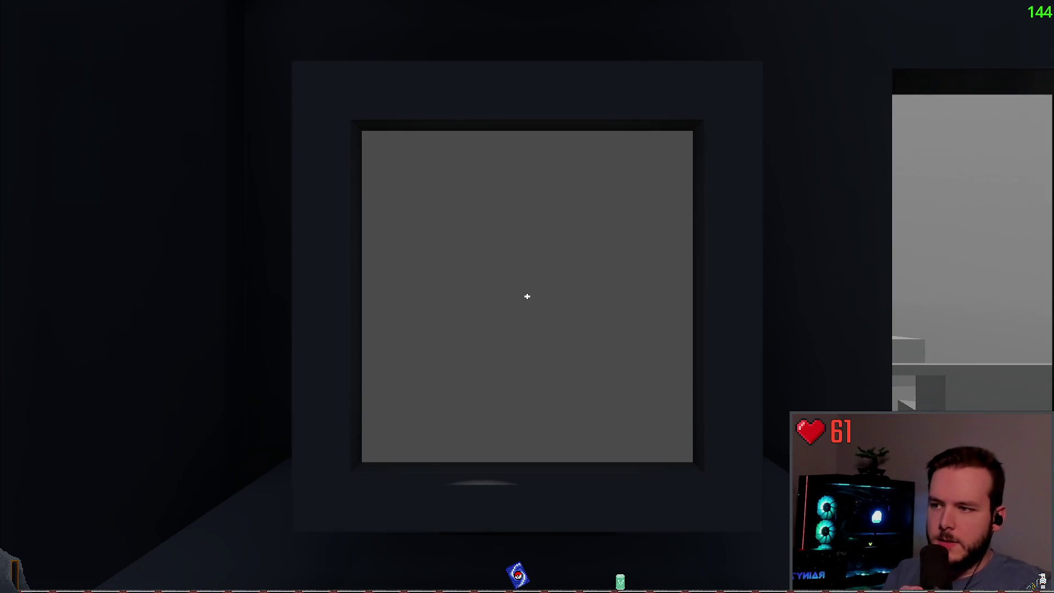
Step: Toggle the pause menu repeatedly while facing the monitor desk and windows, ending paused
key("Escape")
left_click(159, 262)
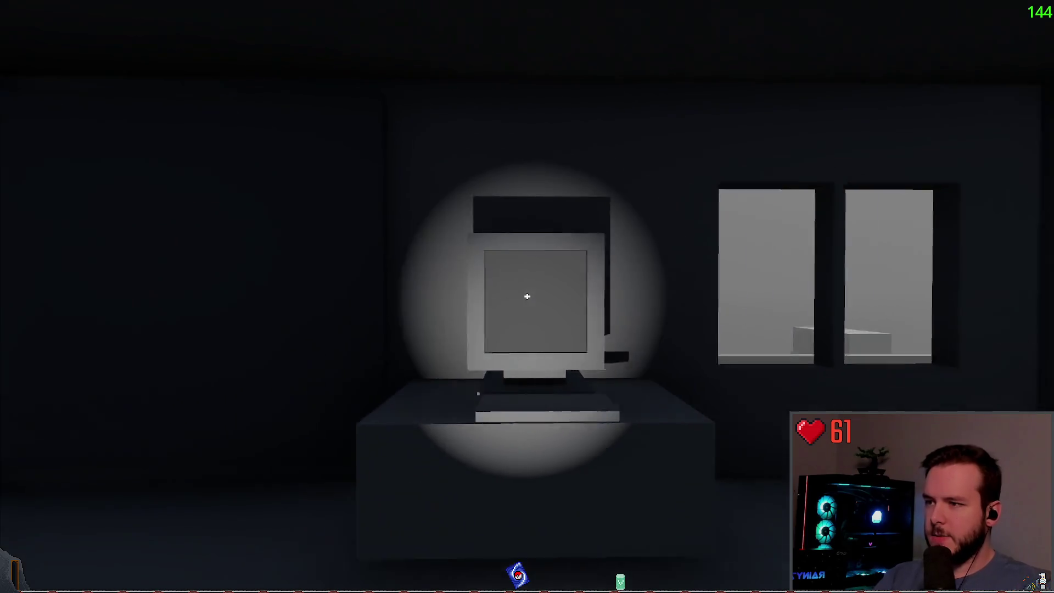
key("Escape")
key("Escape")
key("Escape")
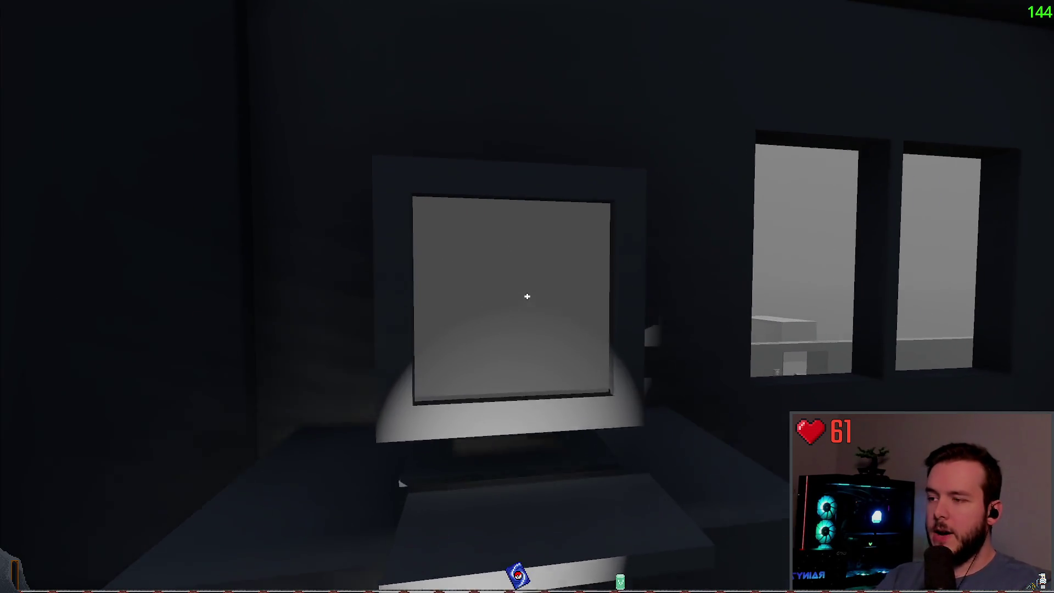
key("Escape")
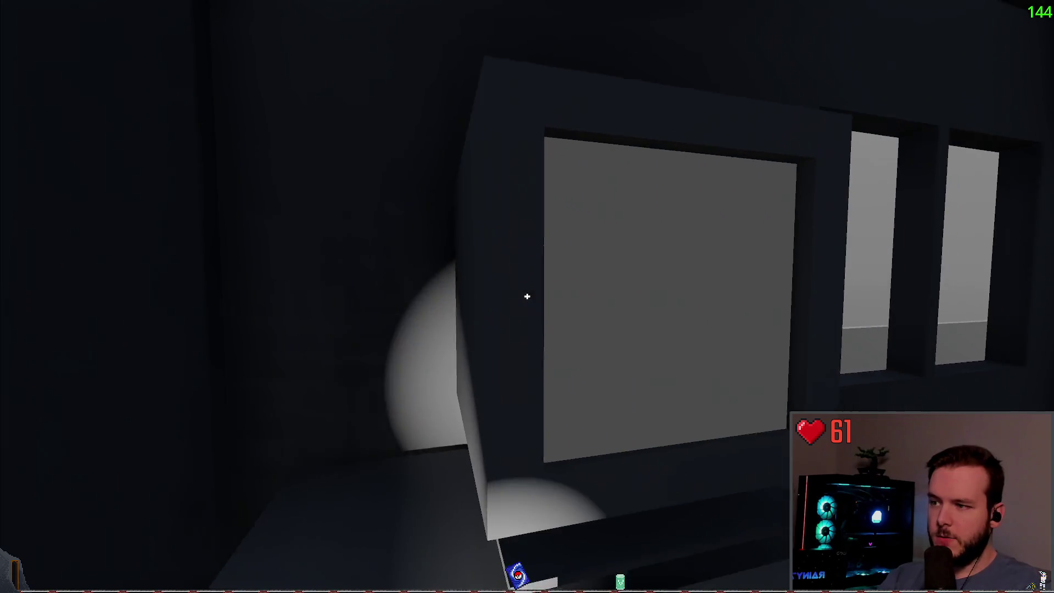
key("Escape")
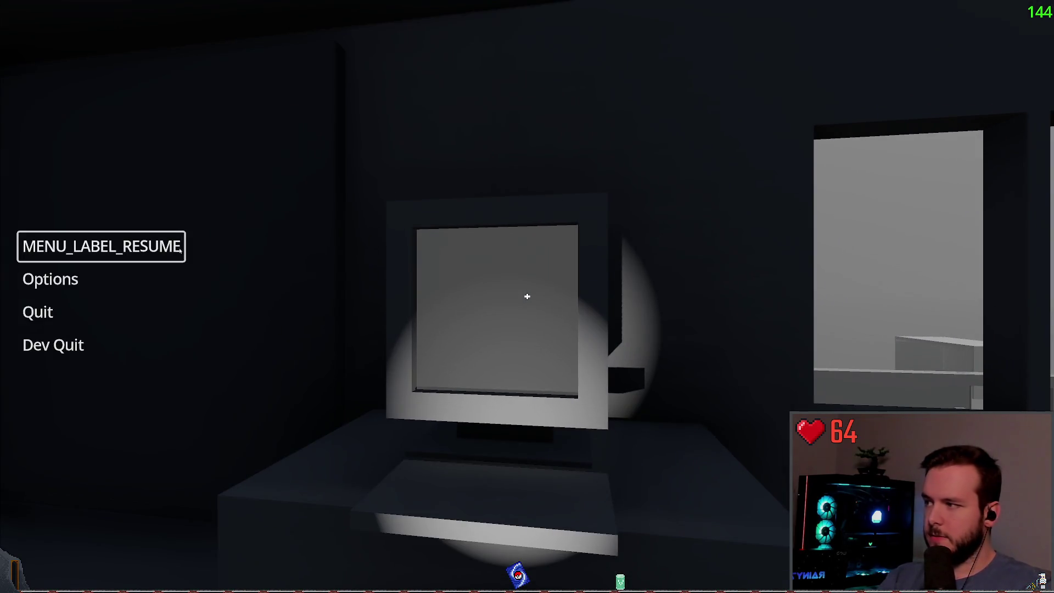
key("Escape")
key("Escape")
key("Escape")
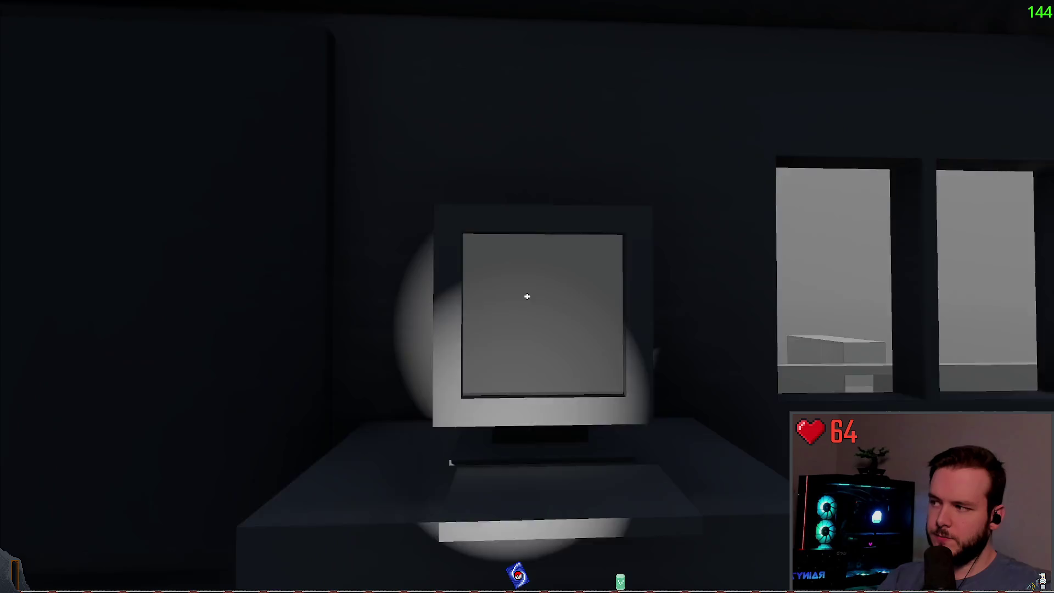
key("Escape")
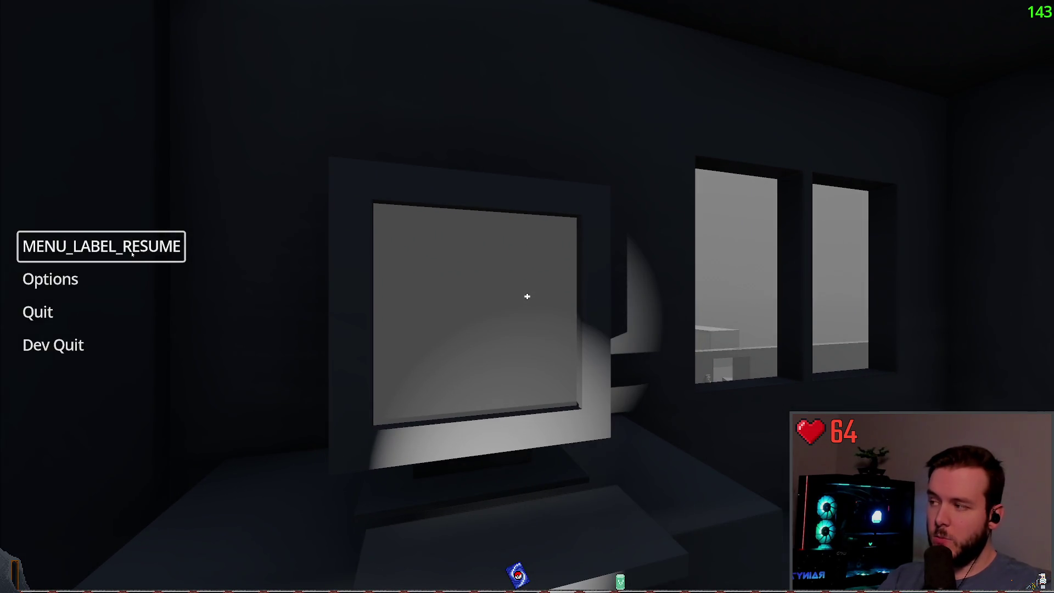
left_click(131, 254)
key("Escape")
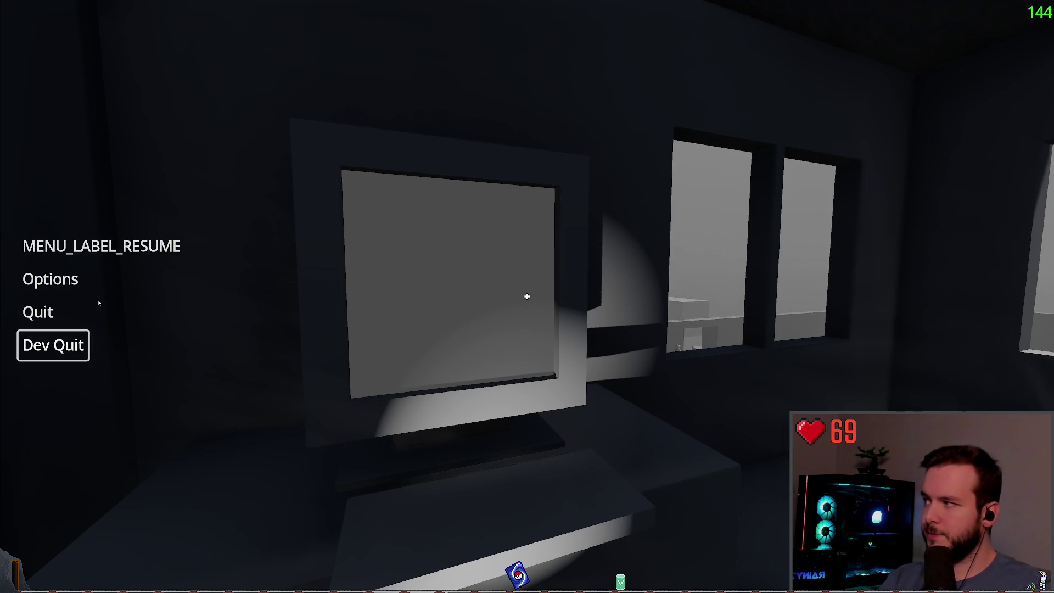
left_click(101, 247)
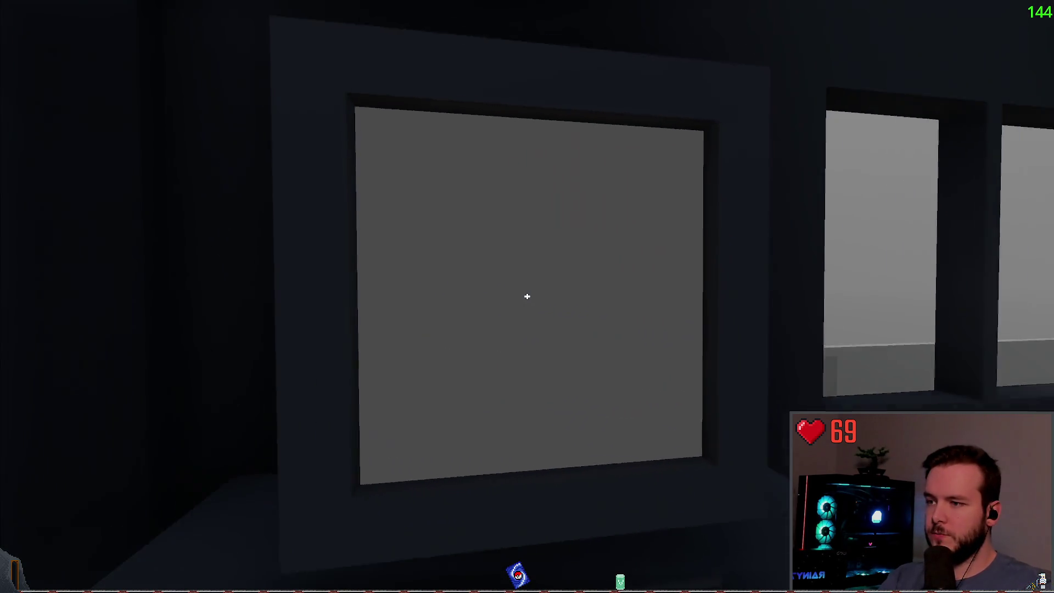
key("Escape")
left_click(101, 247)
key("Escape")
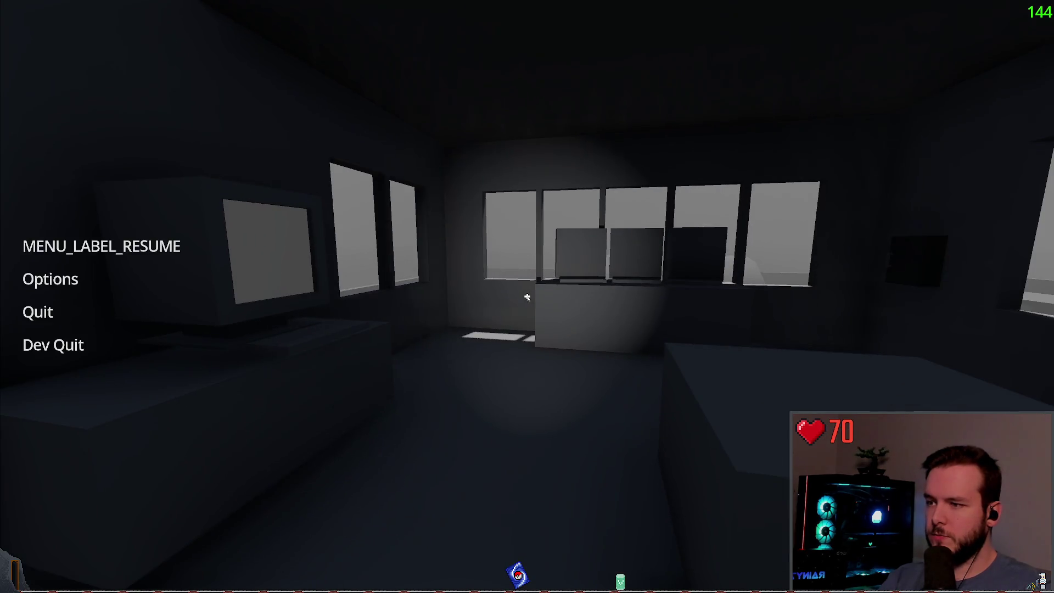
left_click(102, 247)
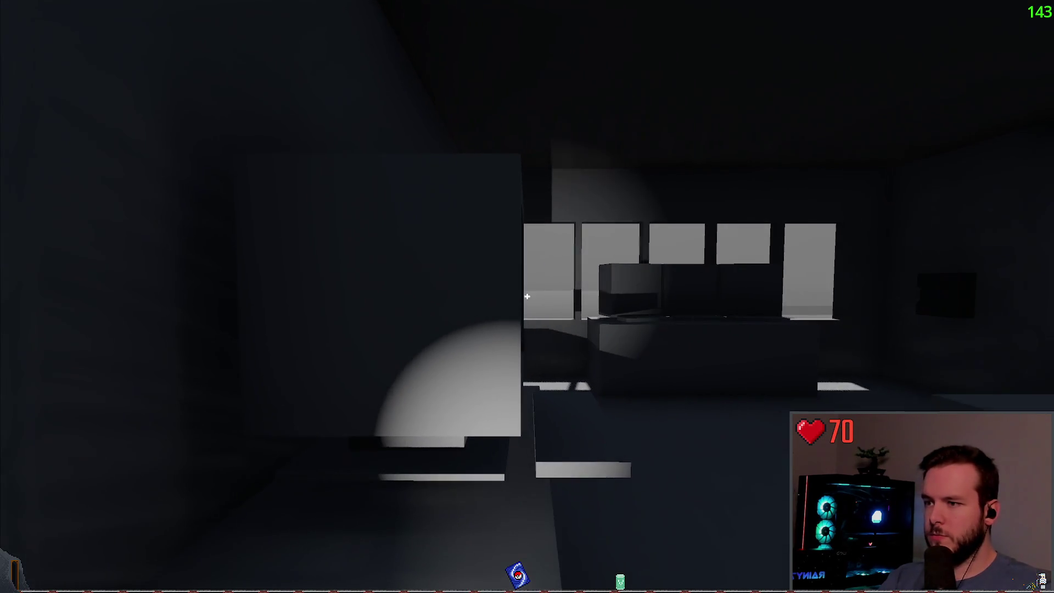
key("Escape")
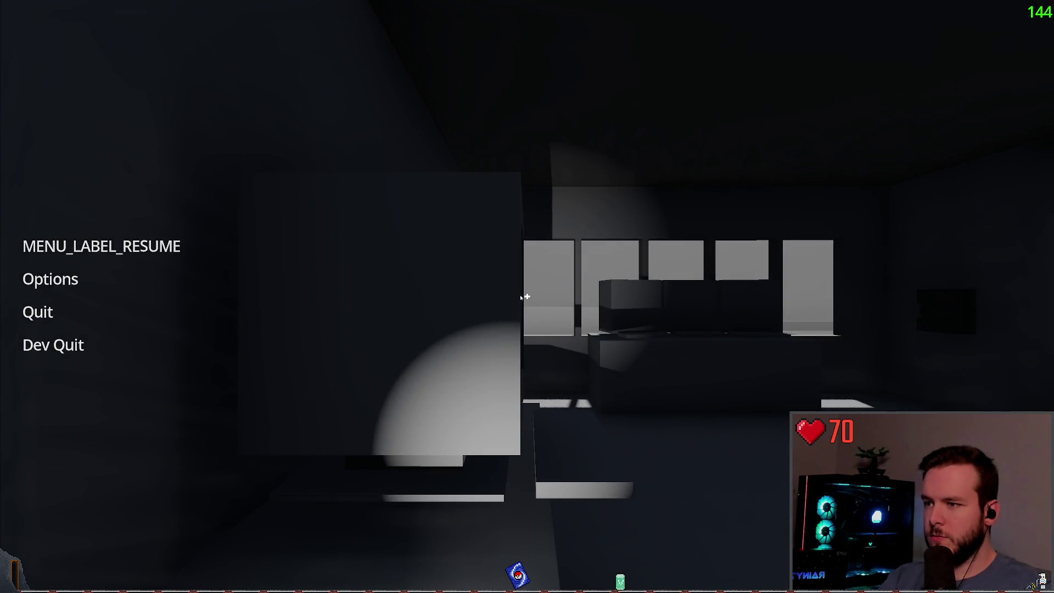
left_click(101, 247)
key("Escape")
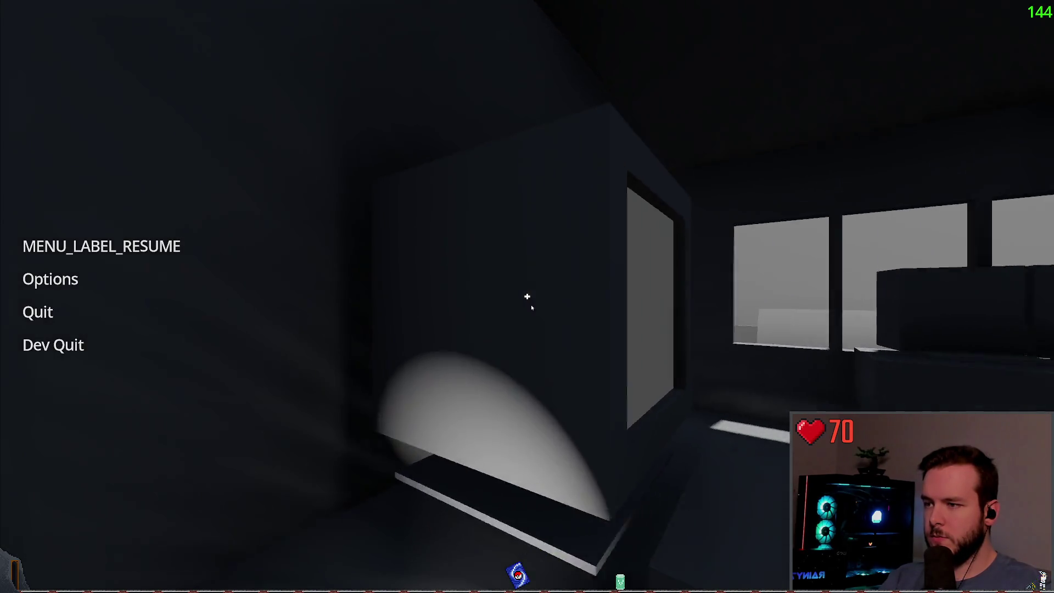
left_click(102, 247)
key("Escape")
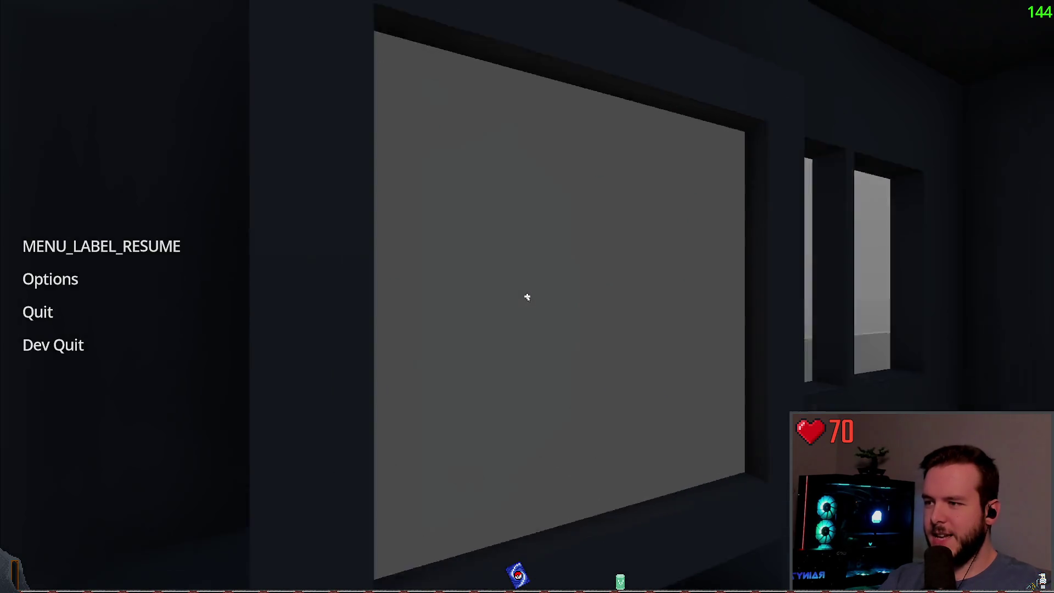
key("Escape")
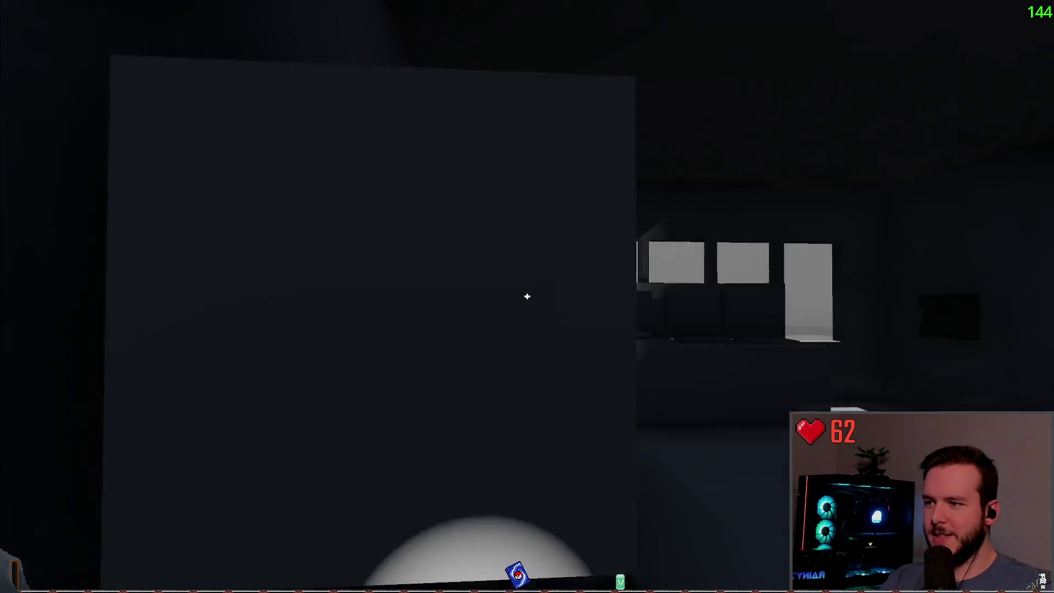
key("Escape")
key("Escape")
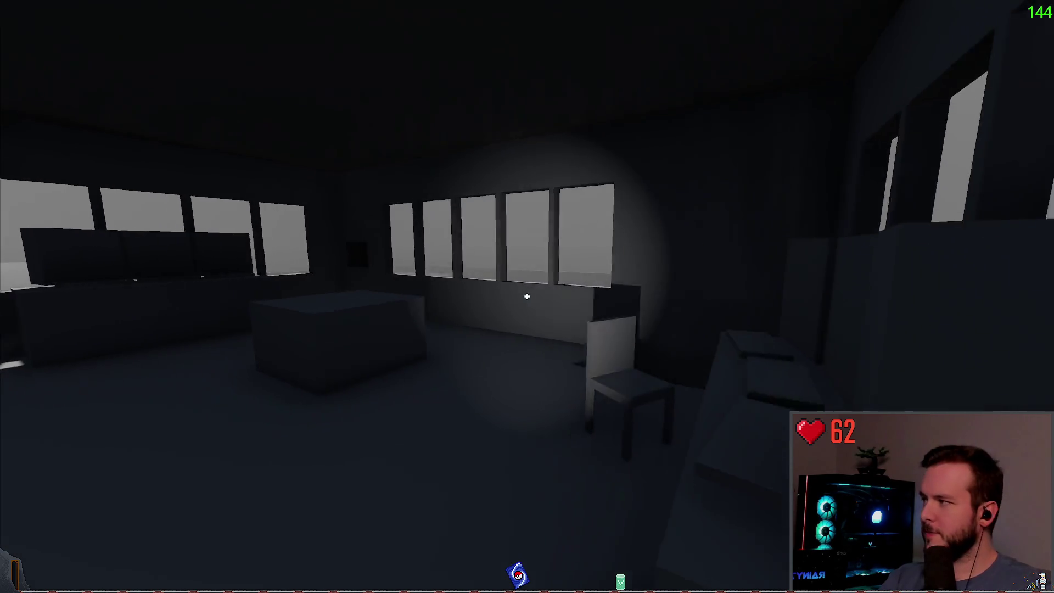
key("Escape")
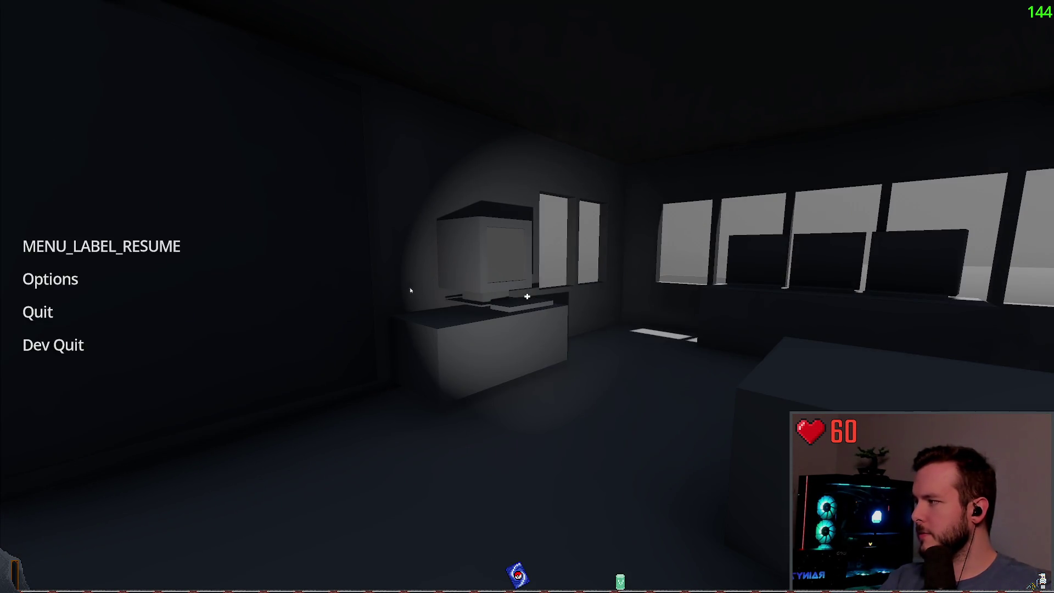
key("Escape")
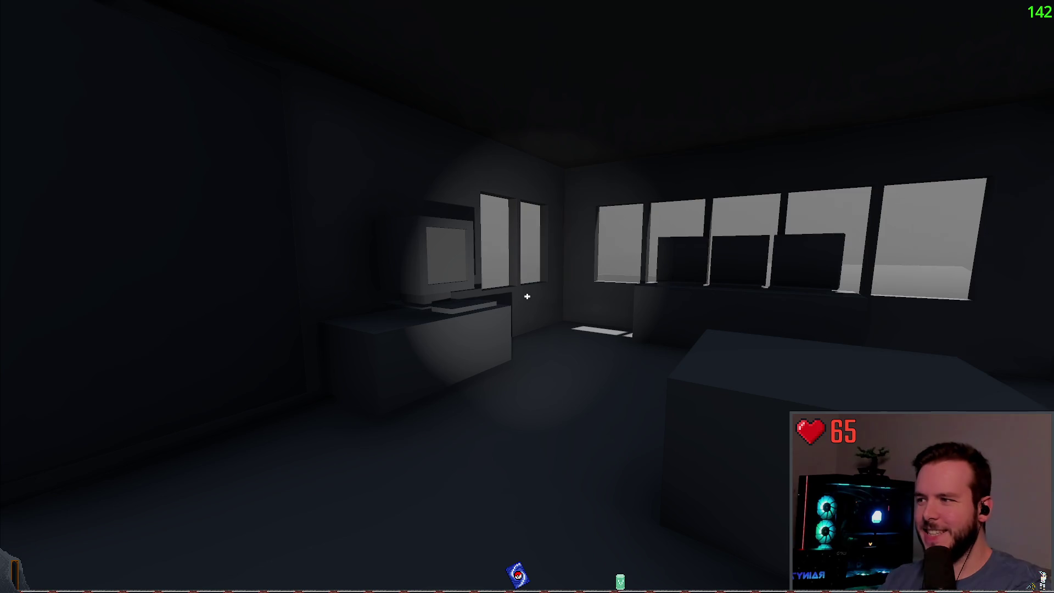
Step: Walk down the corridor to the bright room's wall panel, then jump to a distant foggy exterior view
key("s")
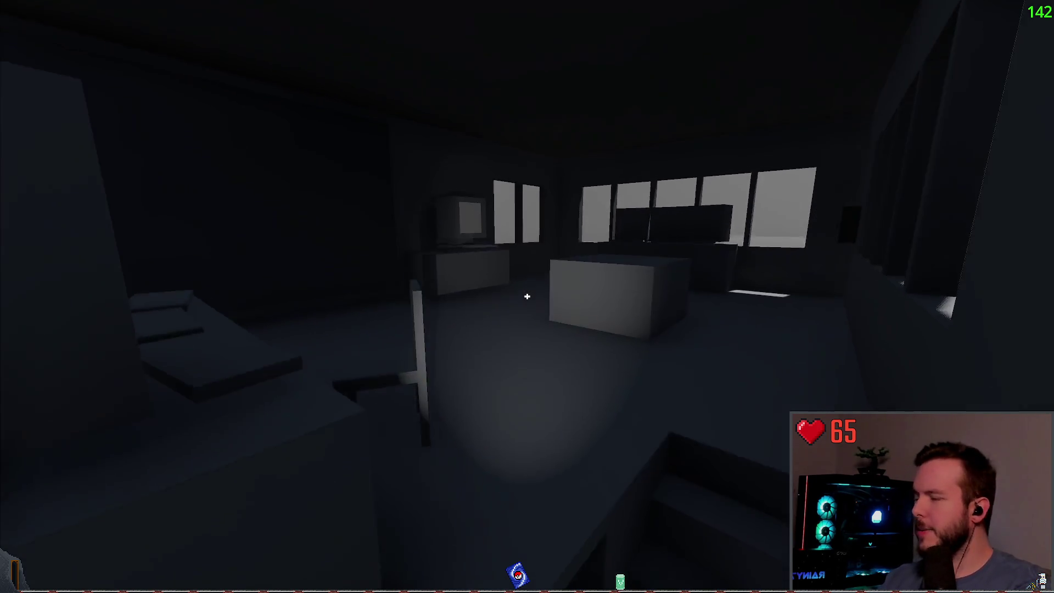
key("w")
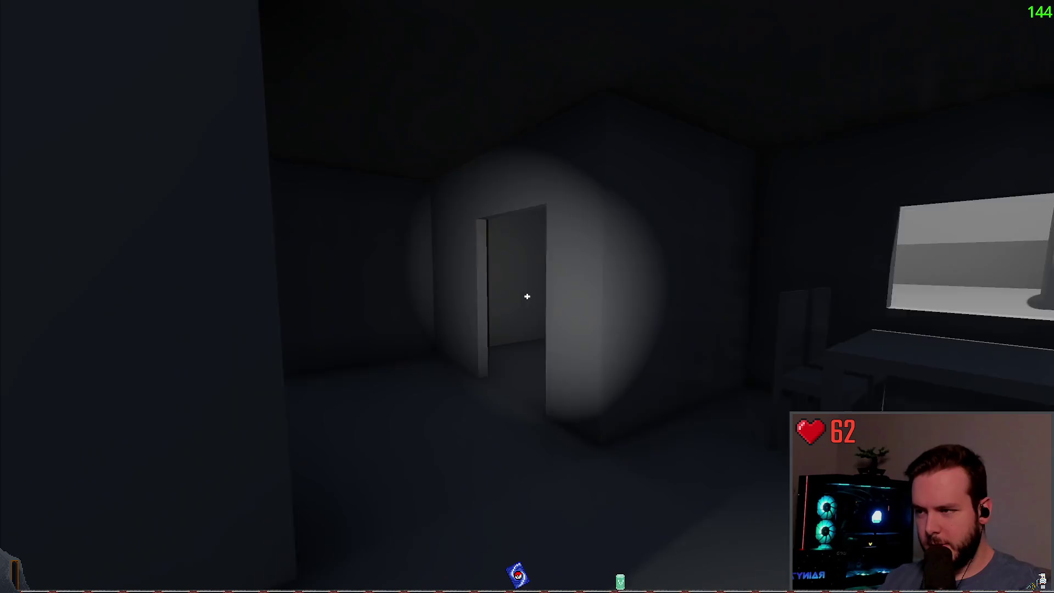
key("w")
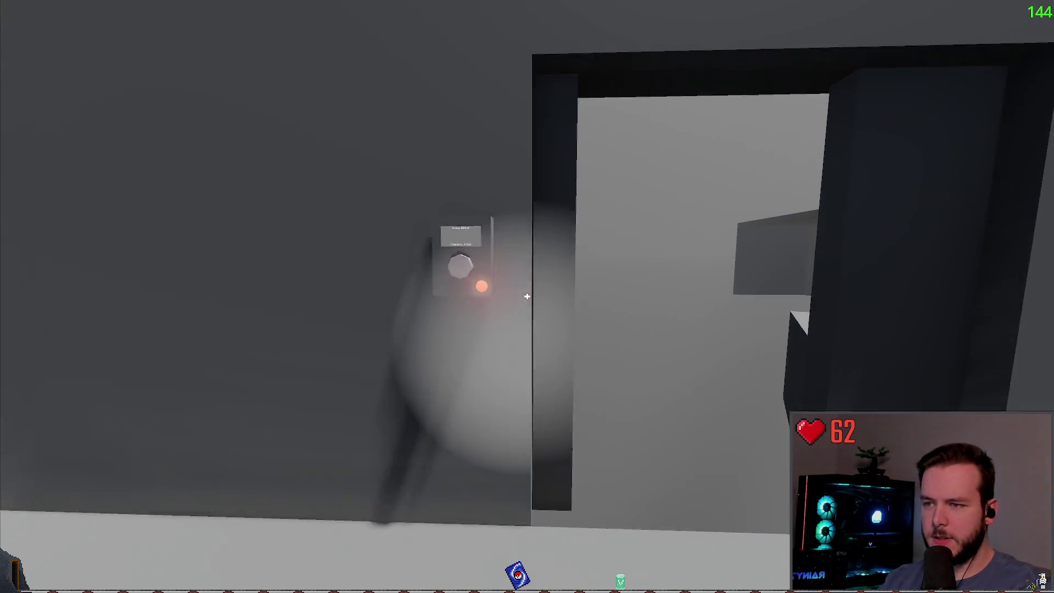
key("e")
key("s")
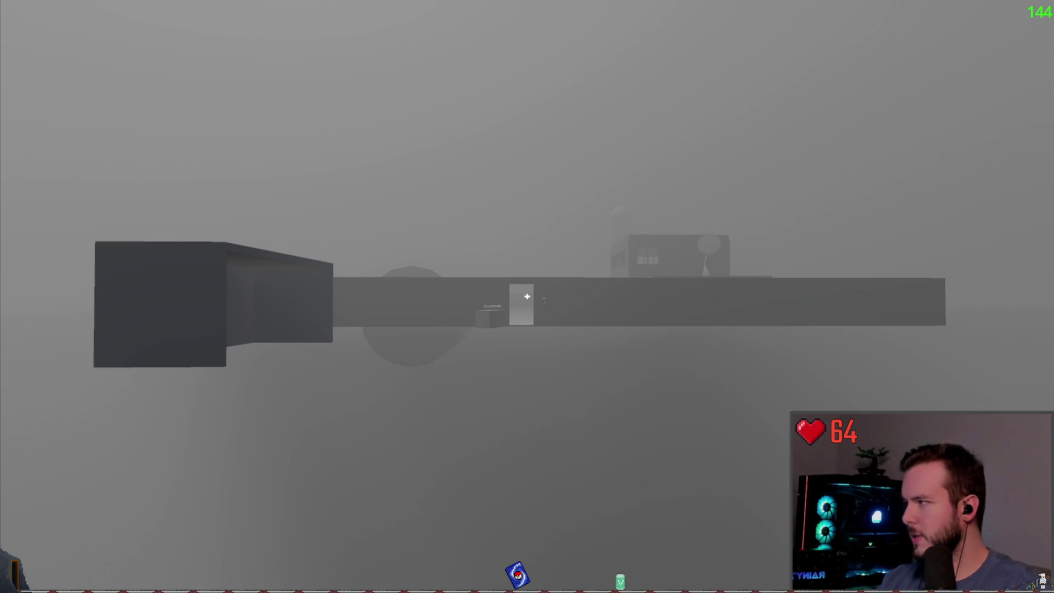
key("Escape")
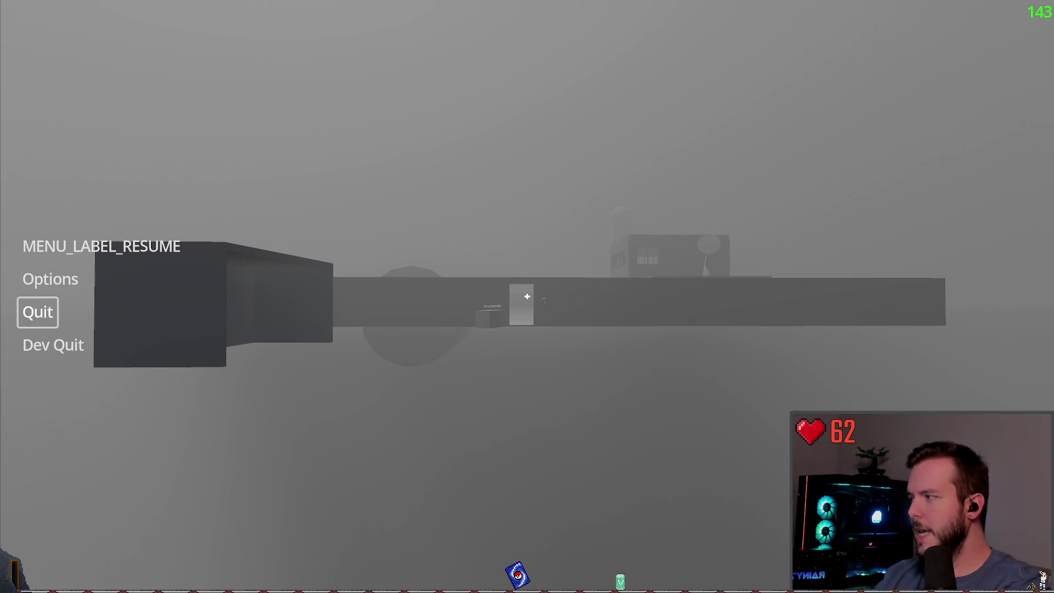
key("Up")
key("Up")
key("Return")
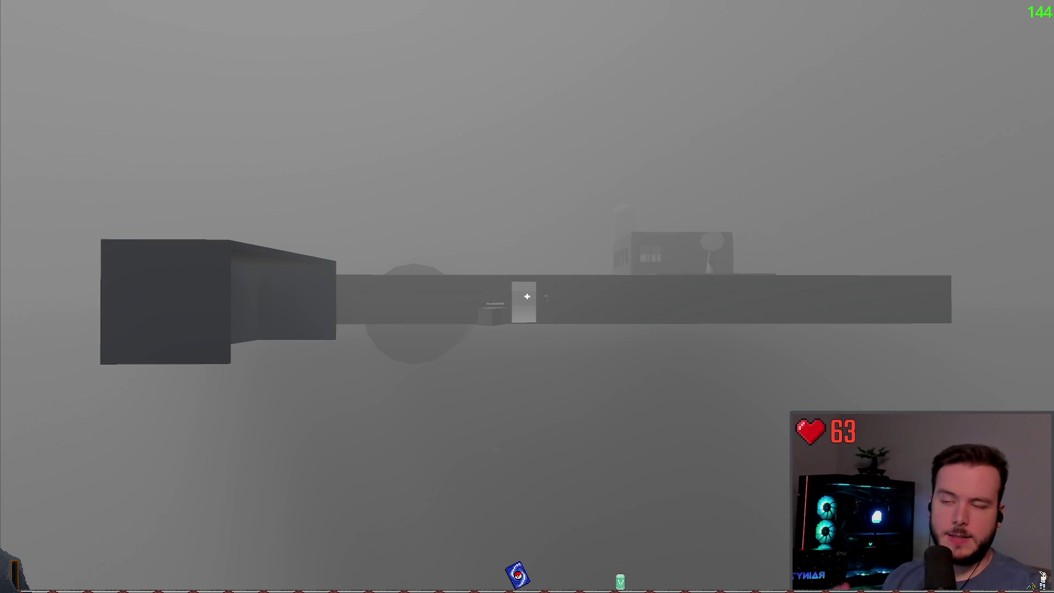
Step: Descend to the snowmobile doorway and look around the snowmobile box
key("w")
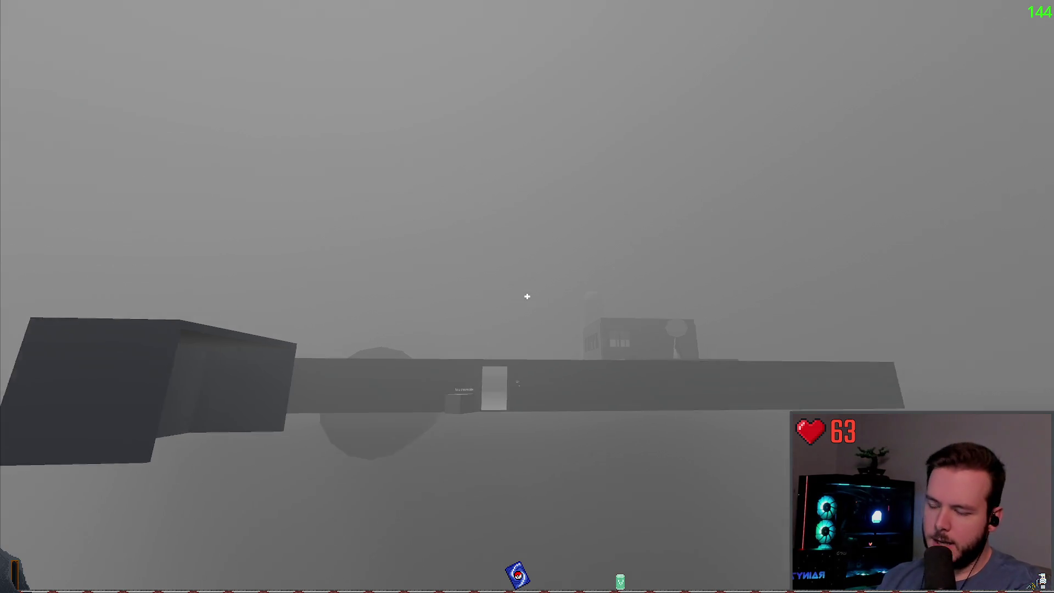
key("w")
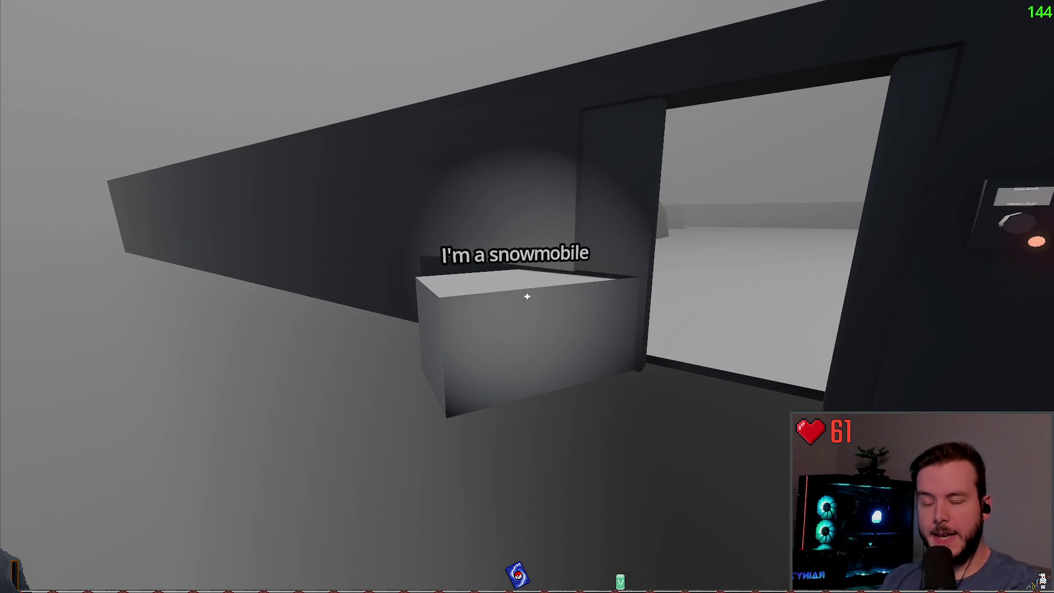
key("s")
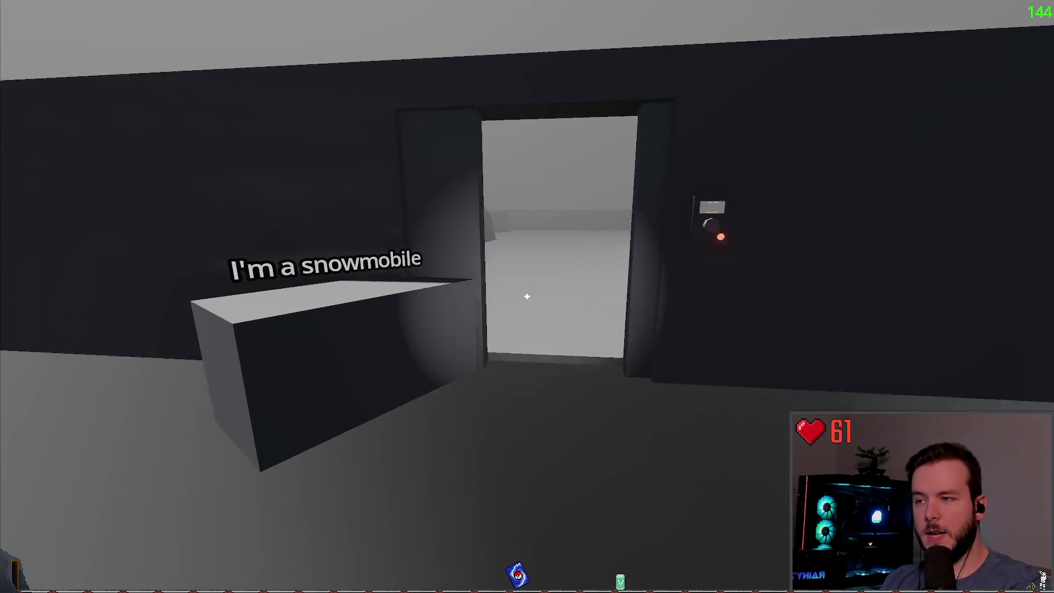
key("w")
Step: Walk out into the snow past the door keypad and dome into the dark building
key("w")
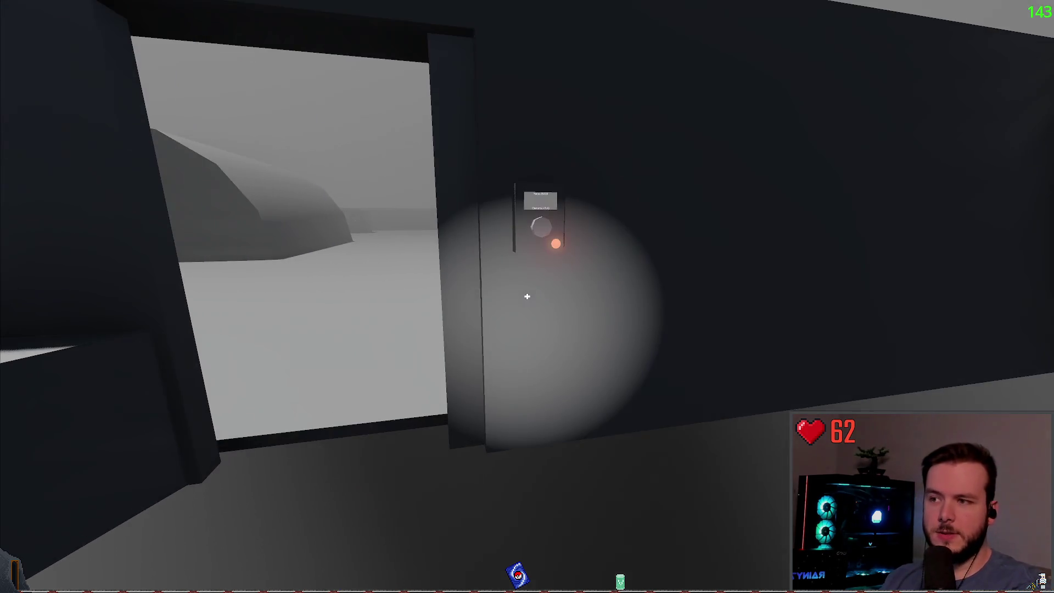
key("w")
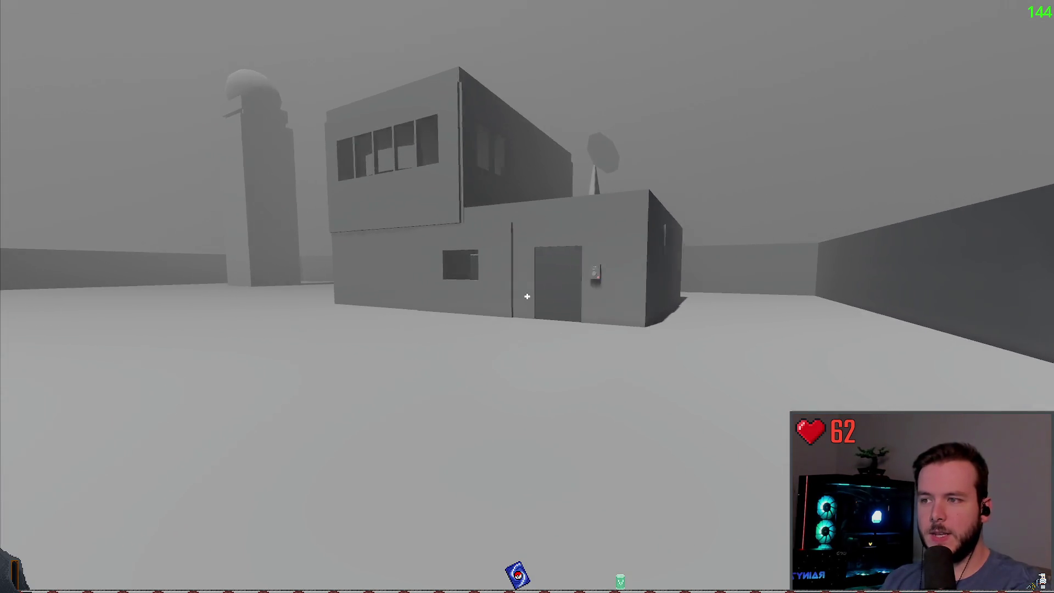
key("w")
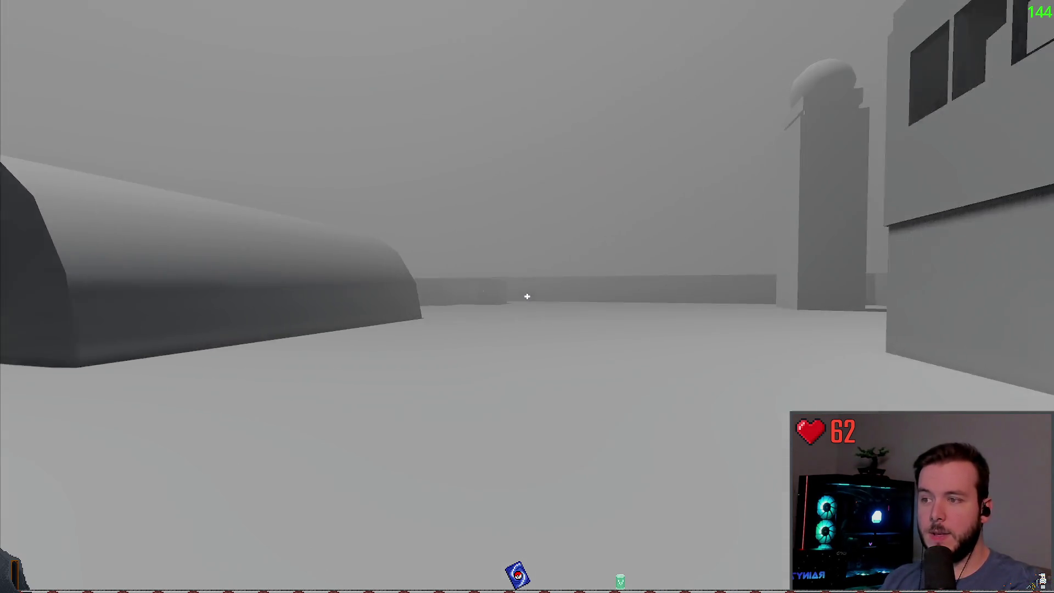
key("w")
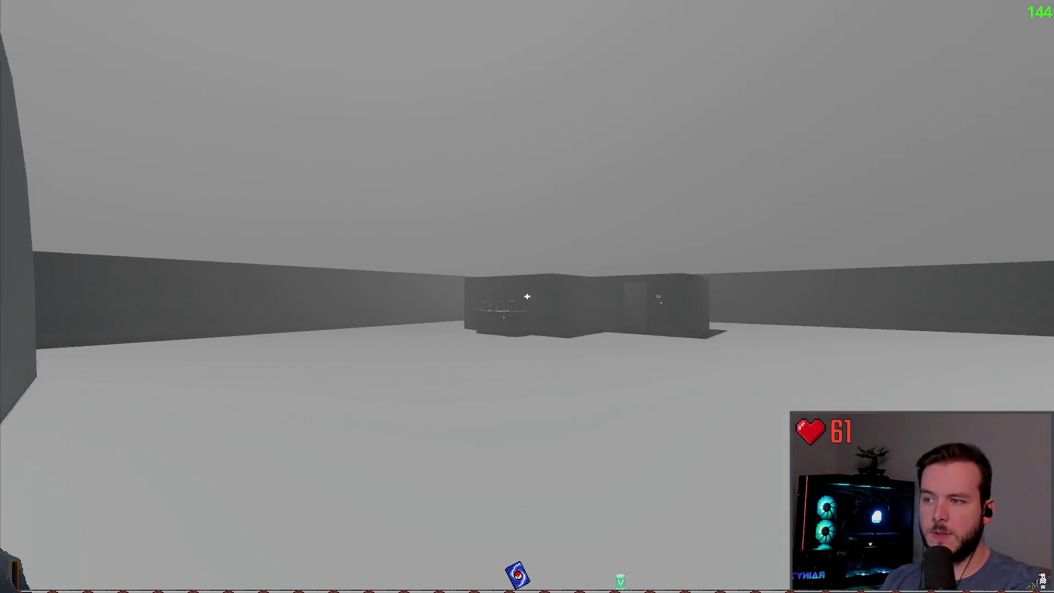
key("w")
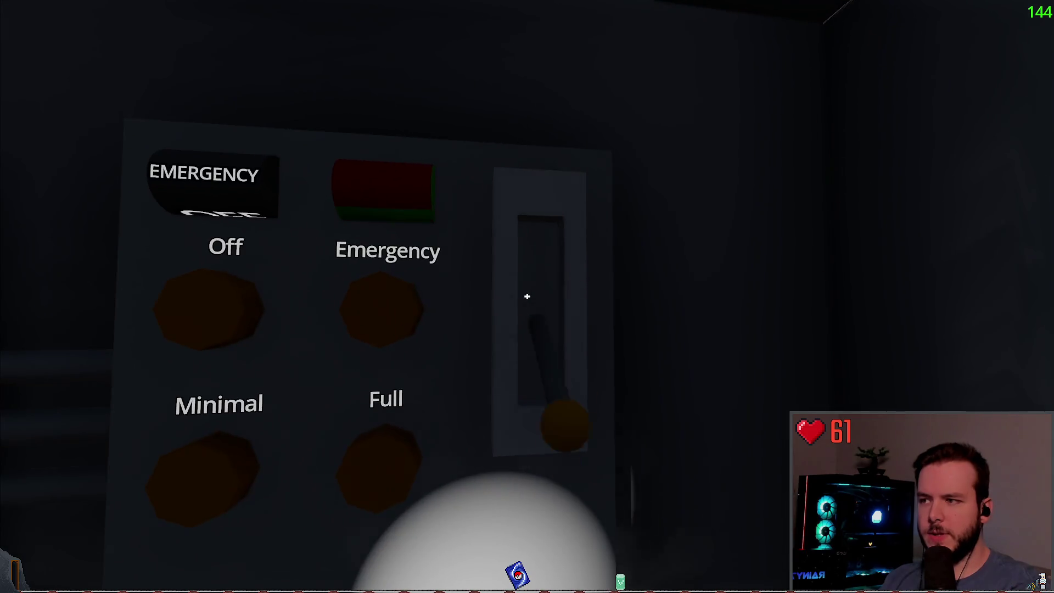
Step: Flip the power panel lever up and walk over to the shutdown status panel
left_click(527, 297)
key("s")
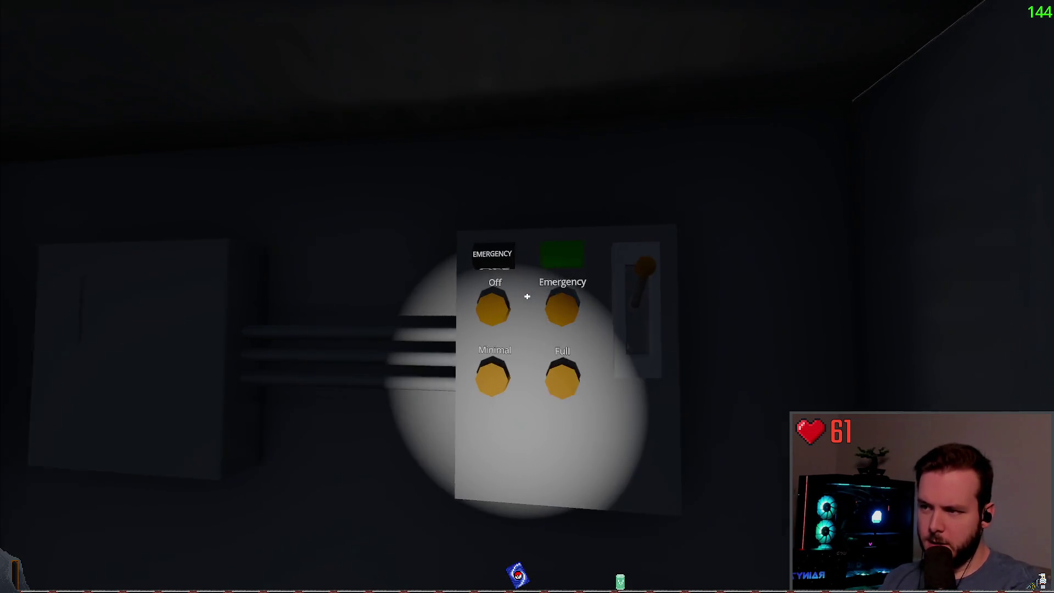
key("w")
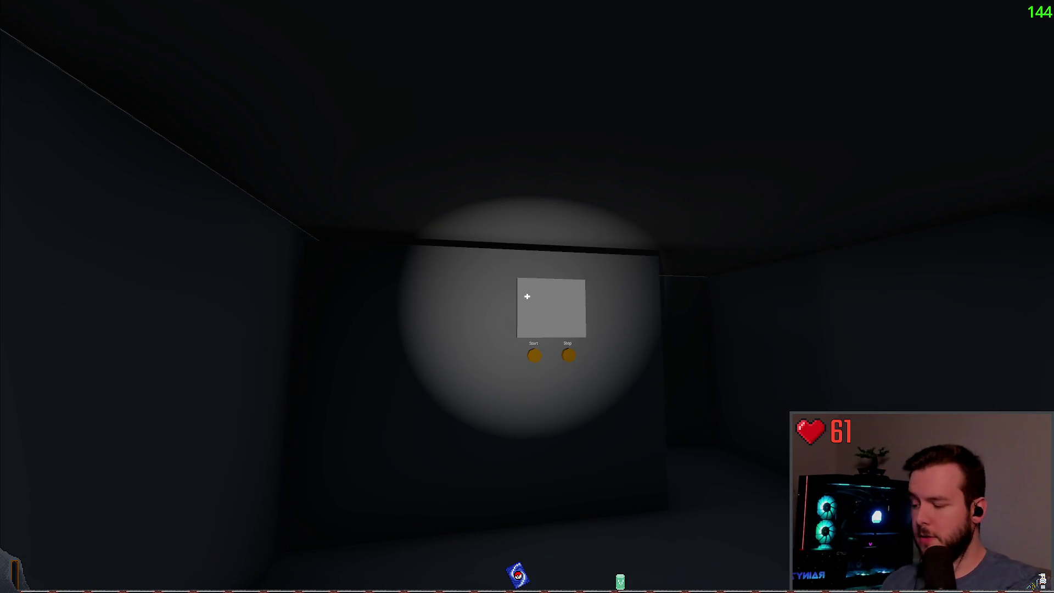
Step: Cross the snowy yard to the grey building and connect the terminal to its door panel
key("w")
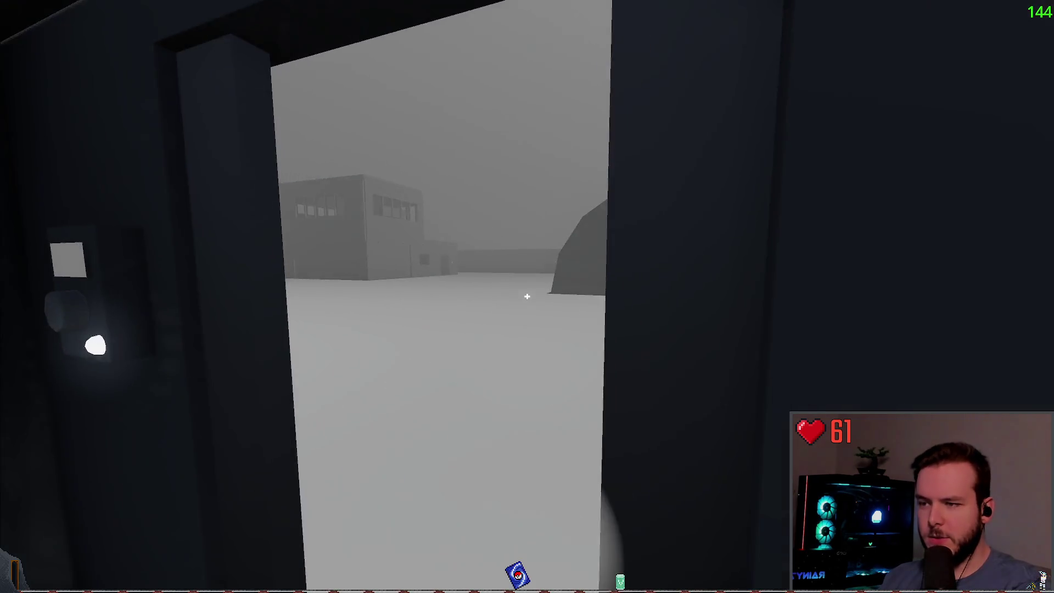
key("w")
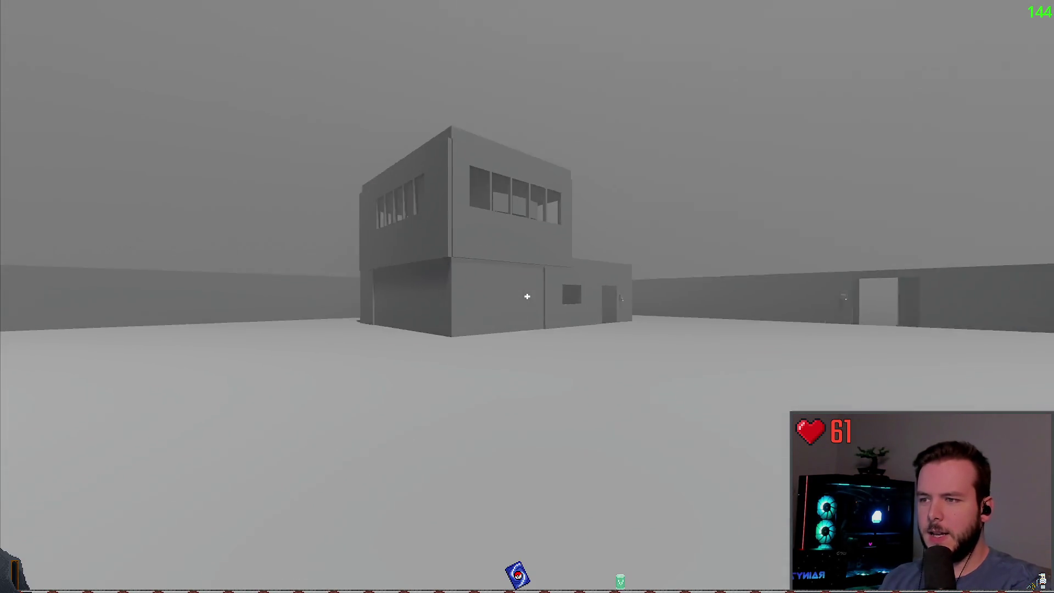
key("w")
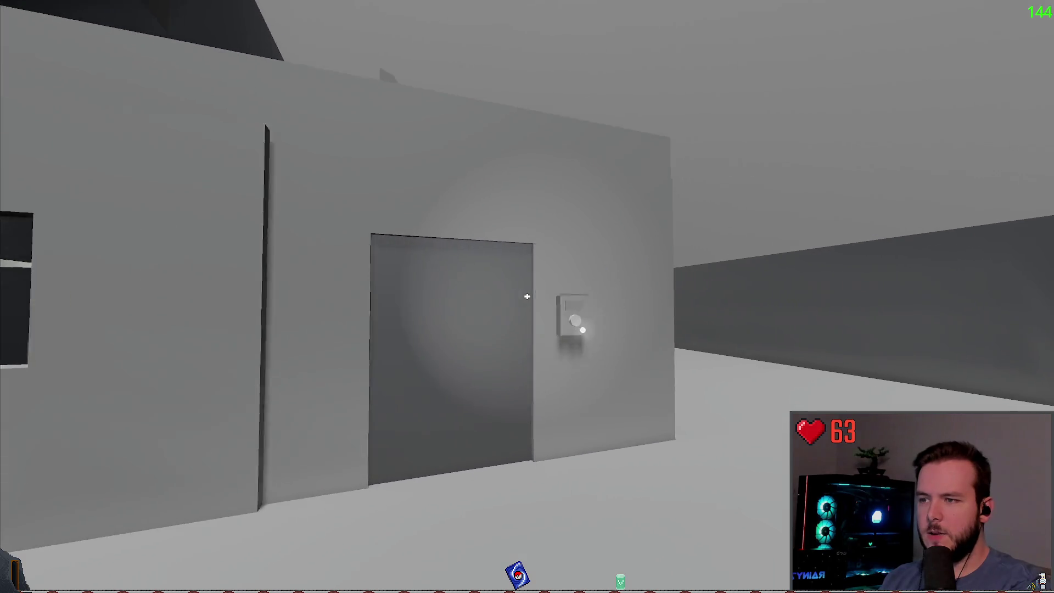
key("w")
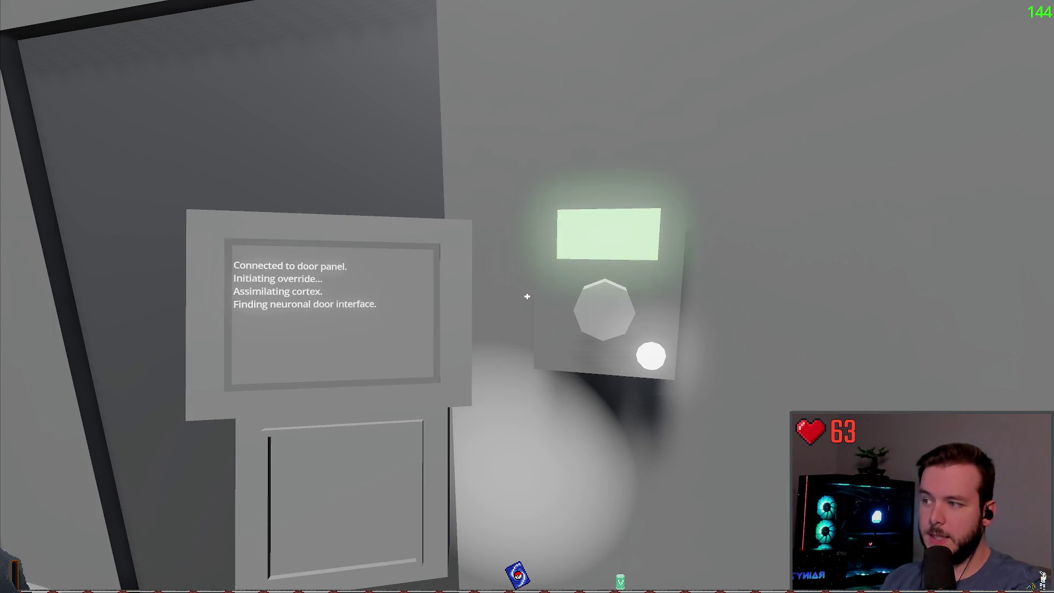
key("s")
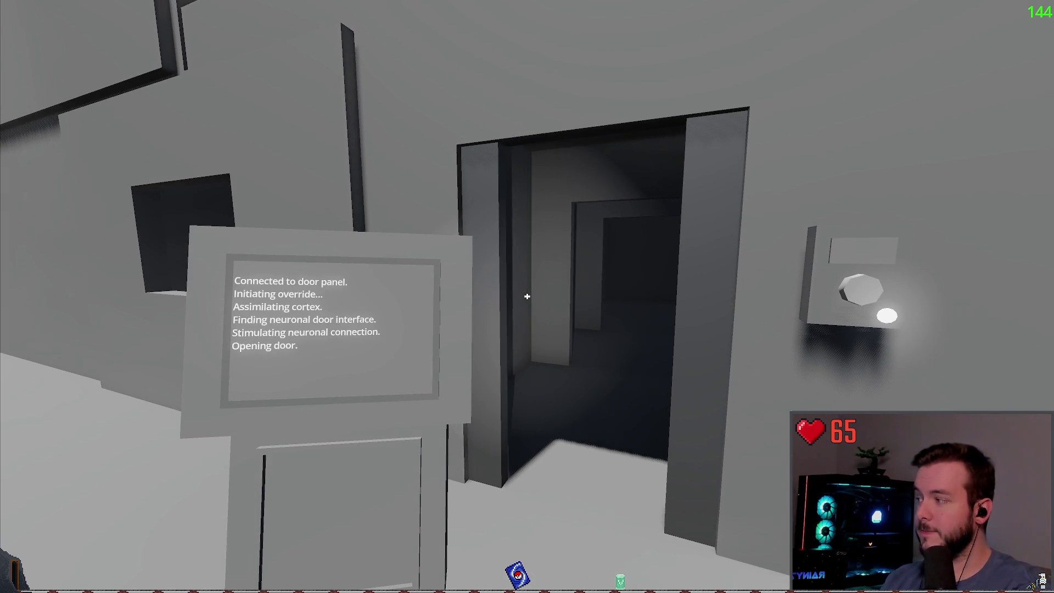
Step: Tour the grey building from the dining room through the side rooms to the bunk corridor's backpack box
key("w")
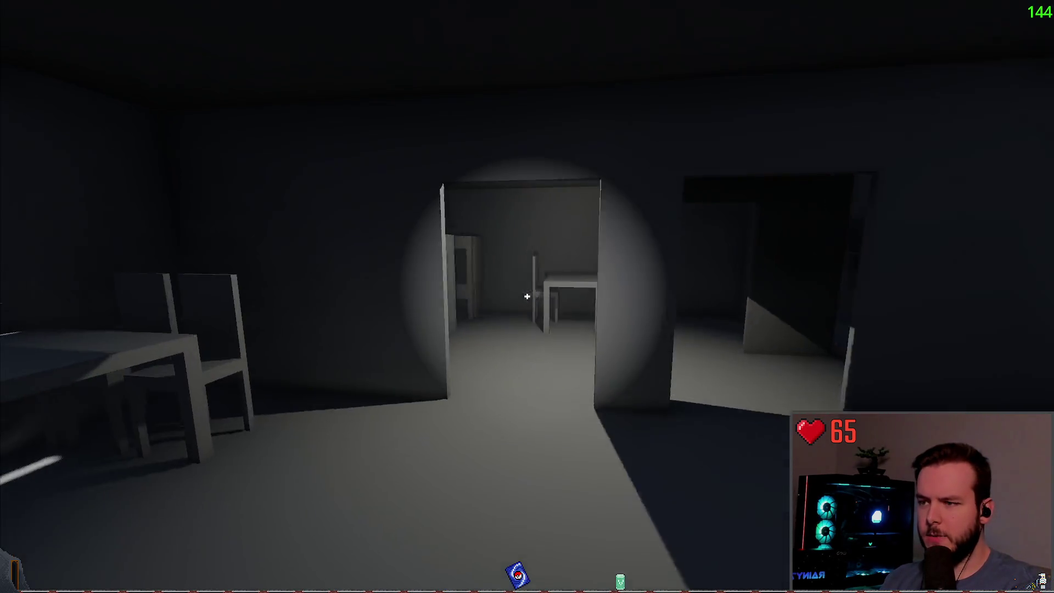
key("w")
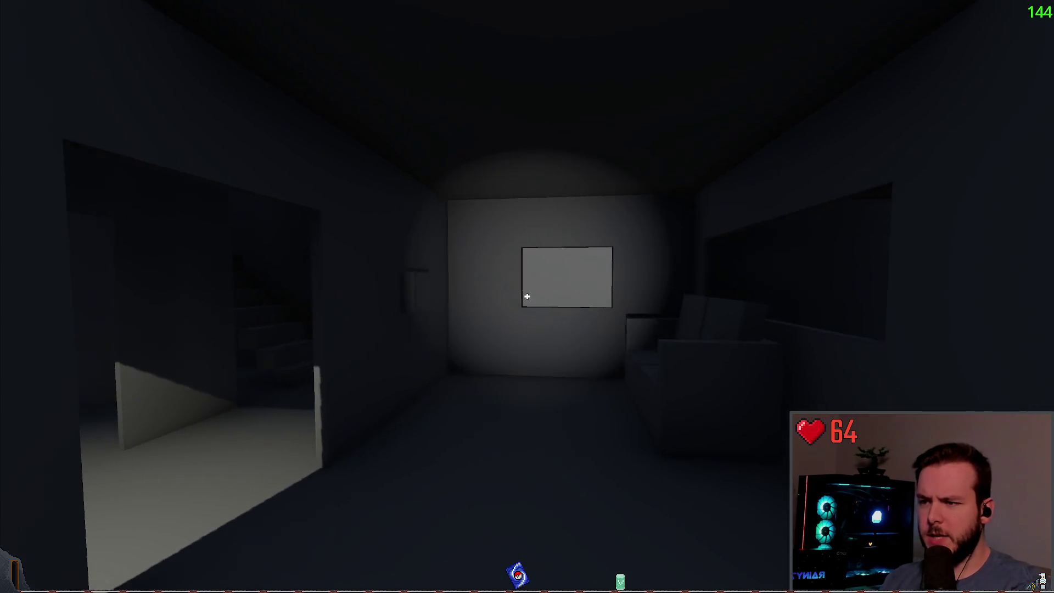
key("w")
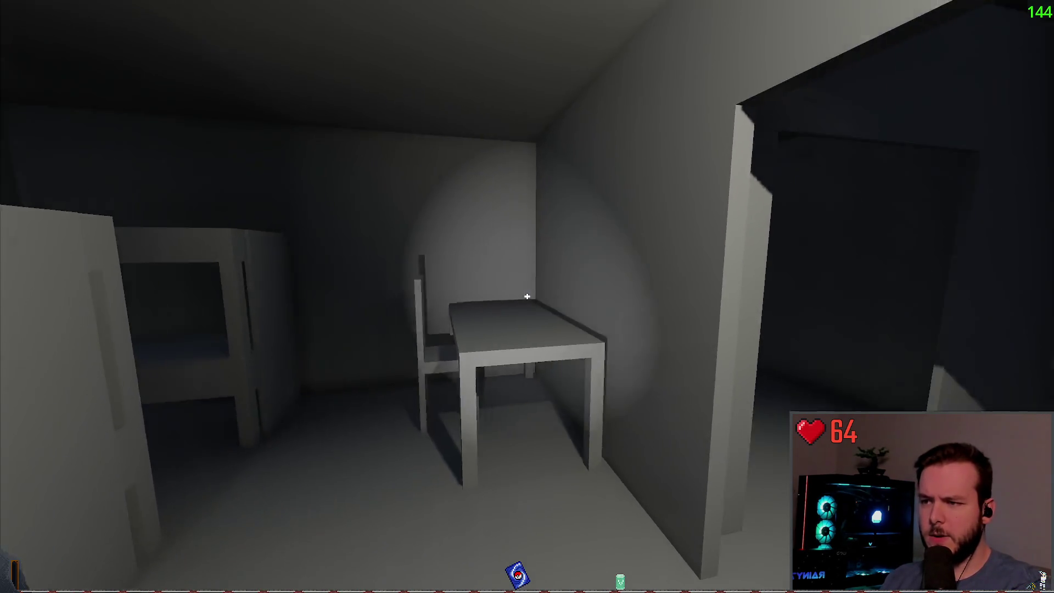
key("w")
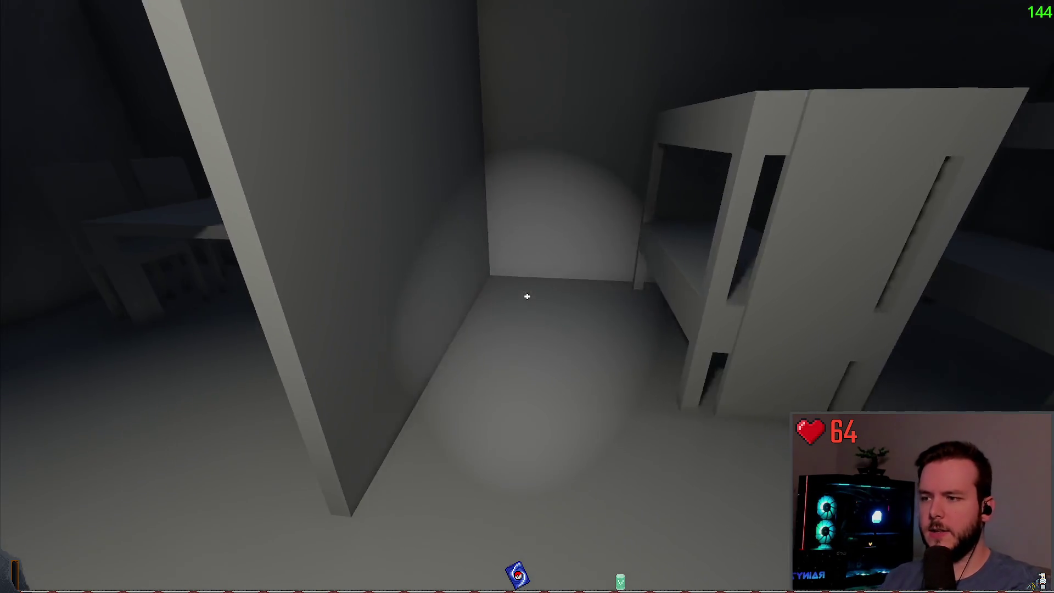
key("w")
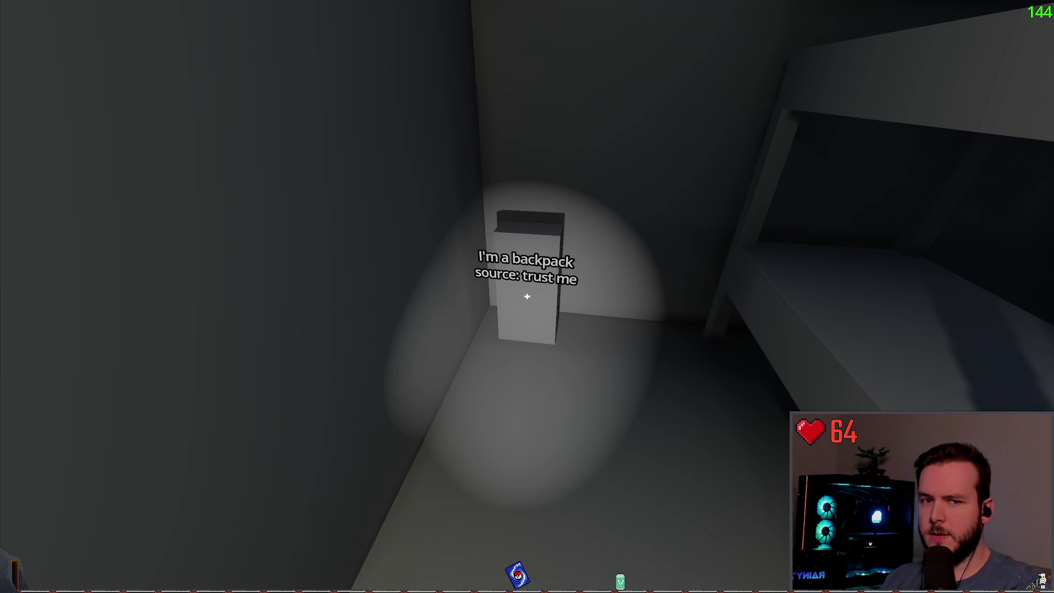
Step: Climb to the windowed upper control room, view the monitor desk and windows, then go back down
key("w")
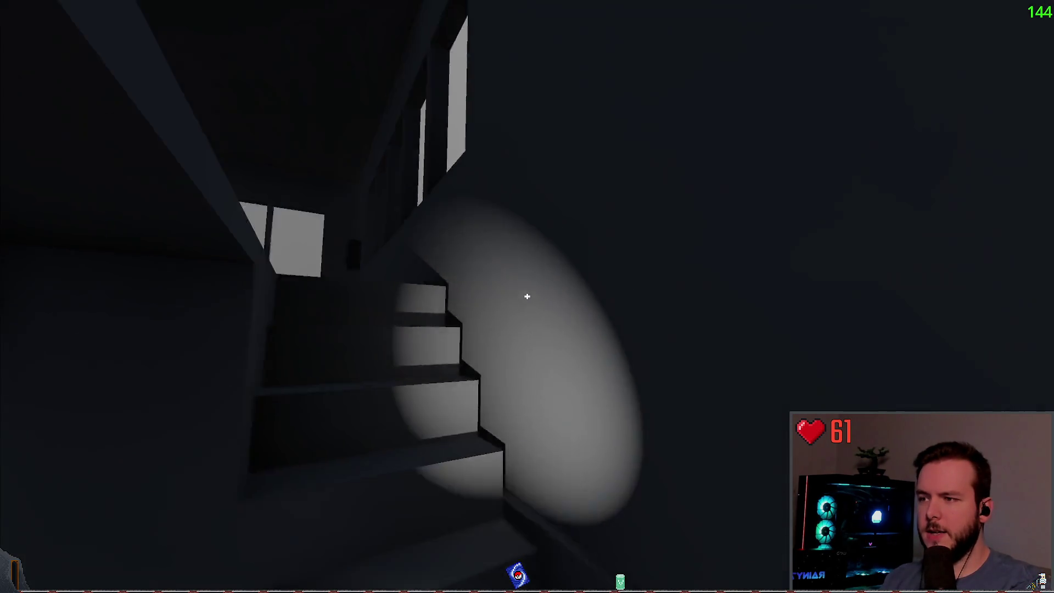
key("w")
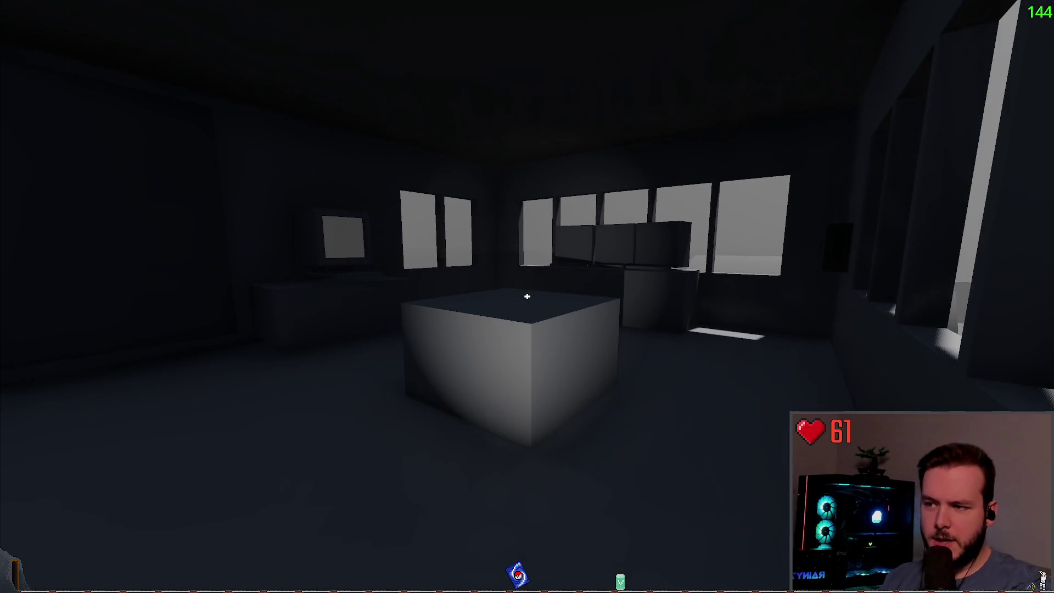
key("w")
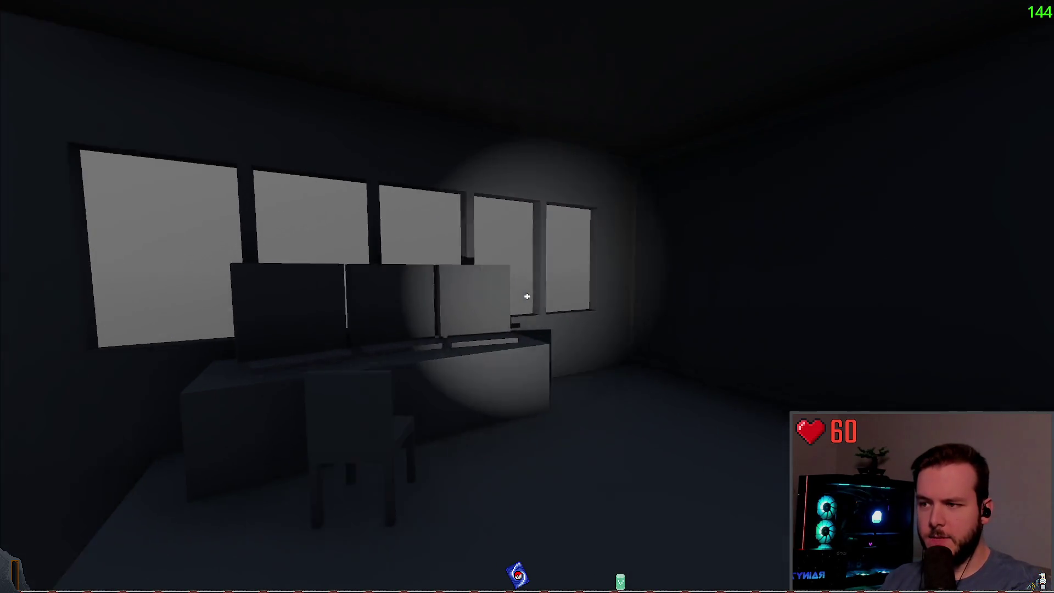
key("w")
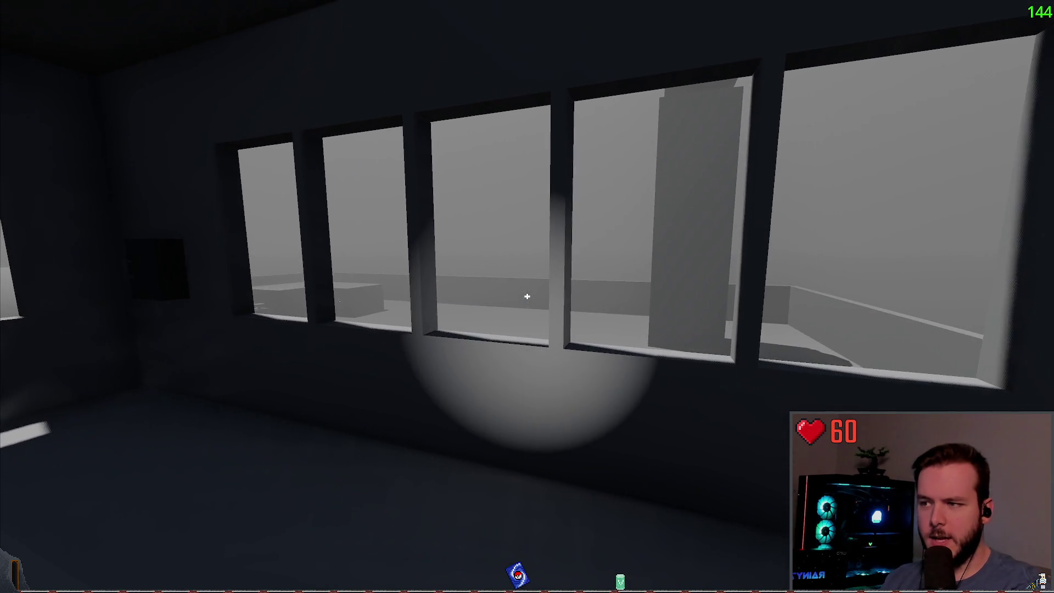
key("w")
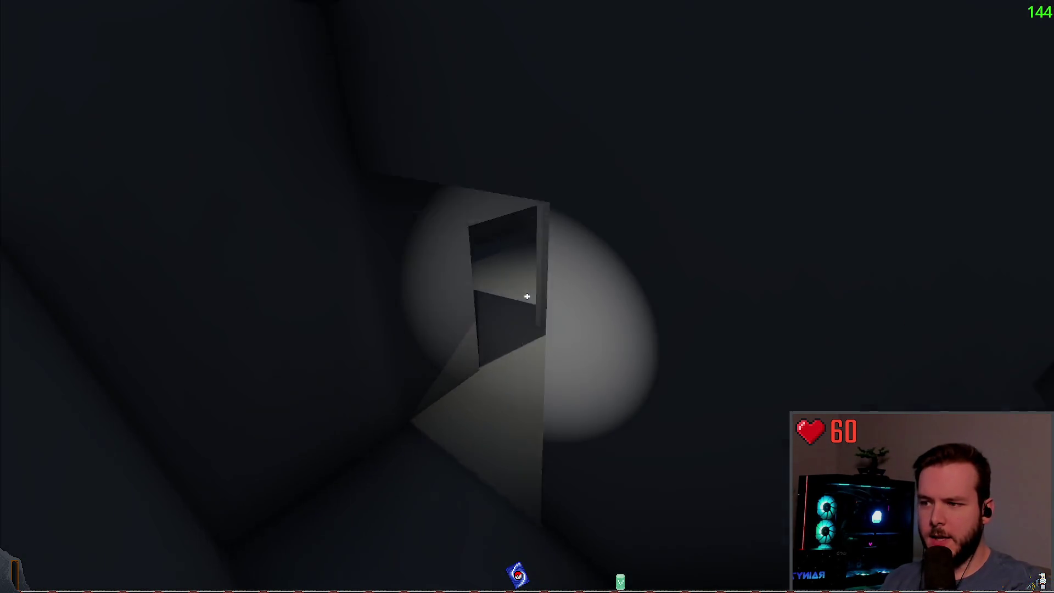
Step: Exit through the lit doorway into the yard and enter the low dark building to its Start/Stop screen
key("w")
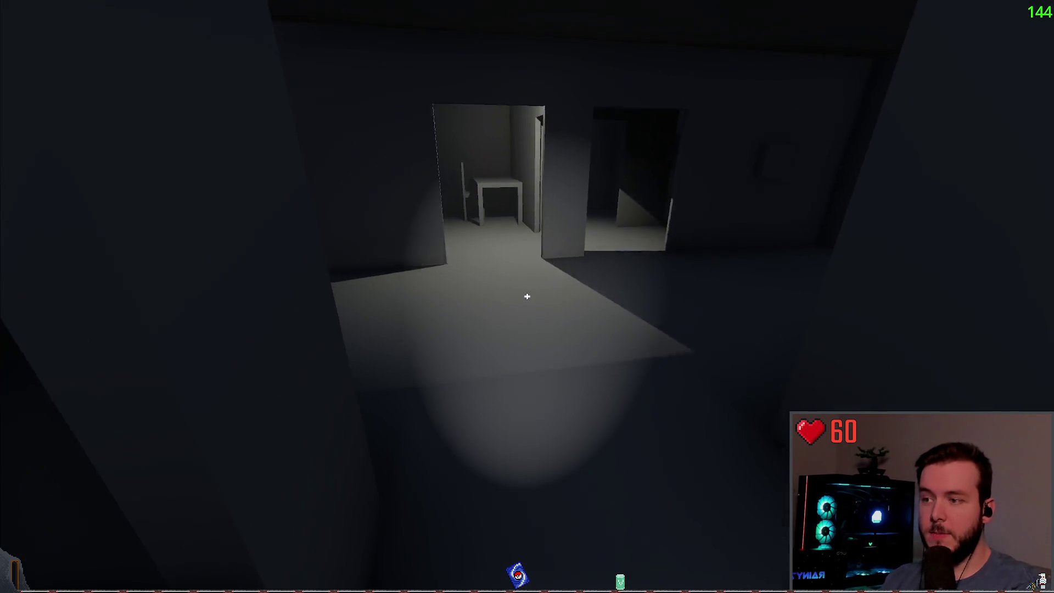
key("w")
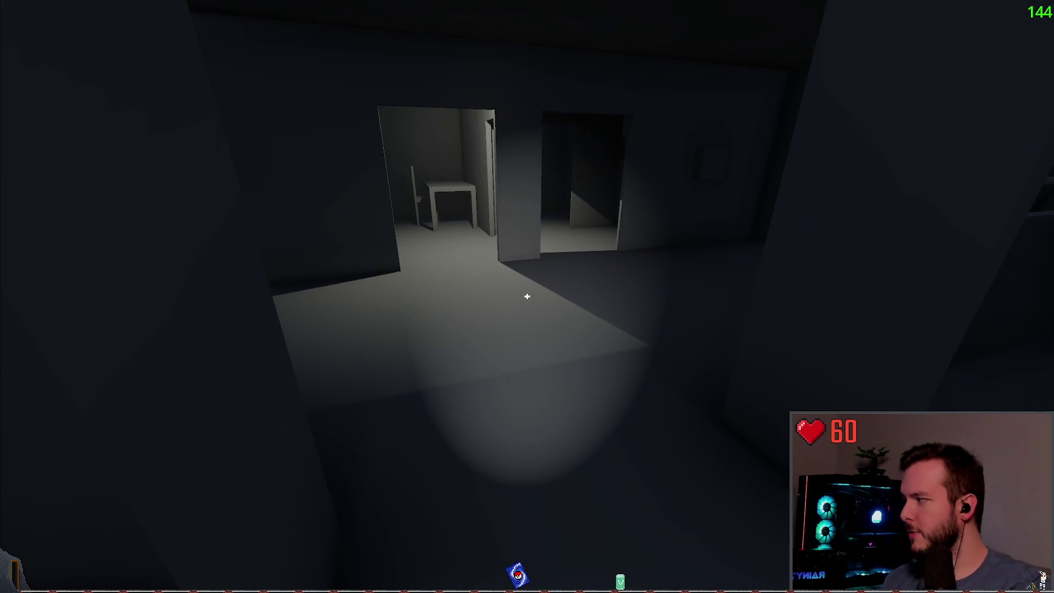
key("w")
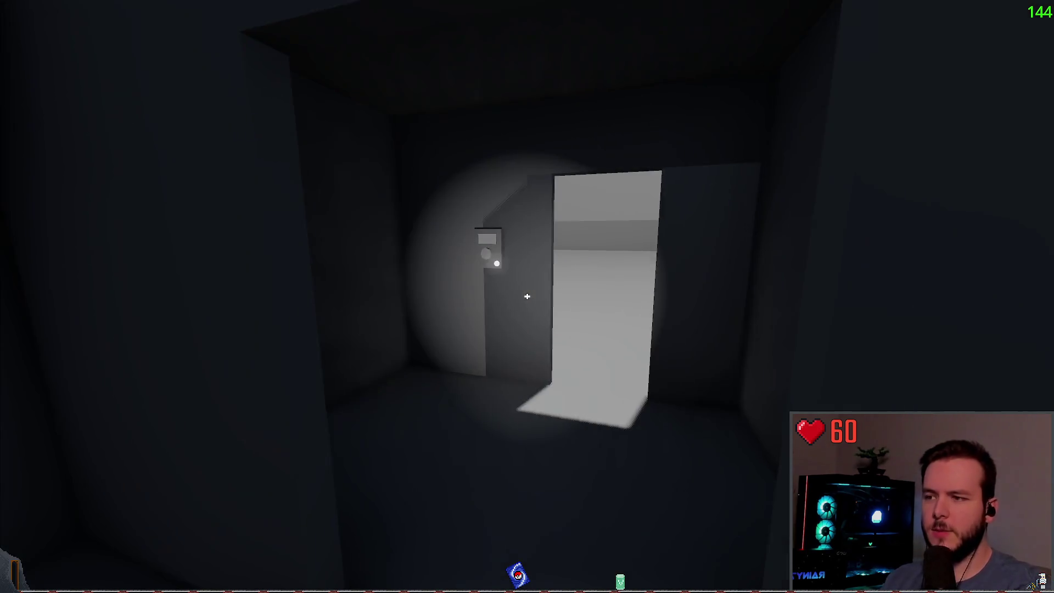
key("w")
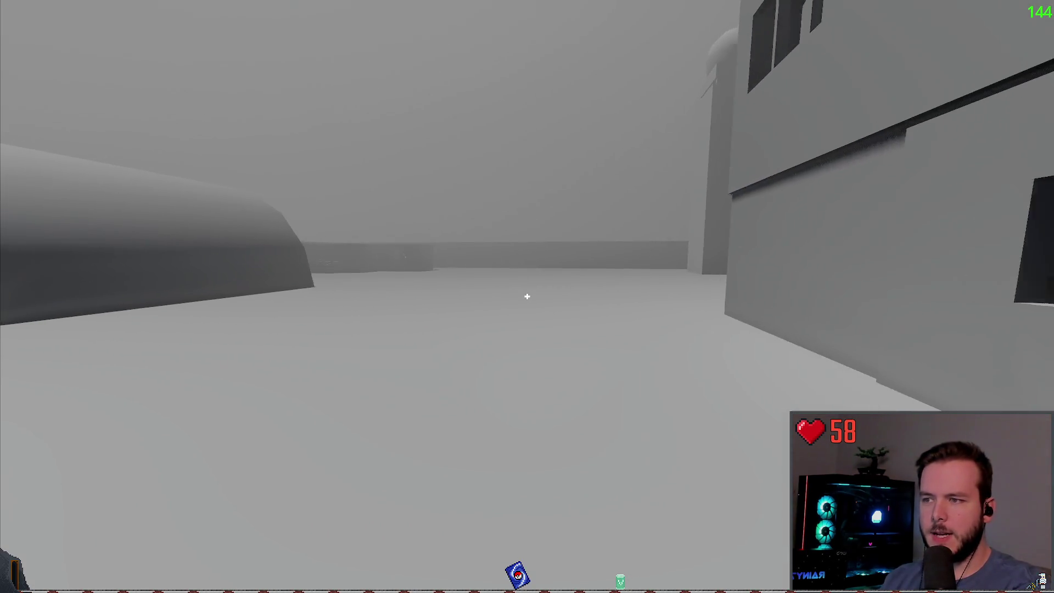
key("w")
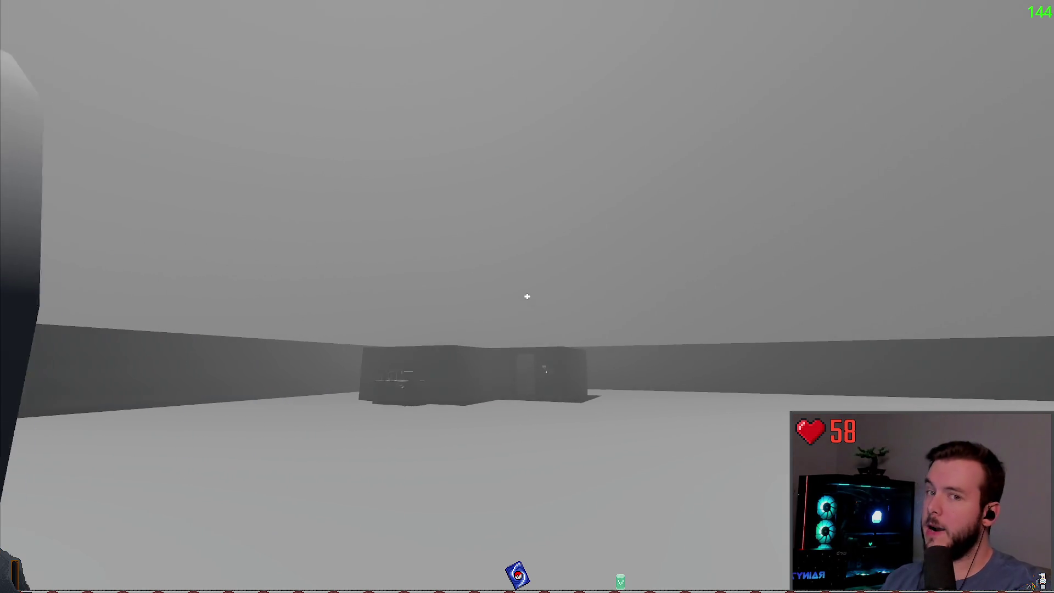
key("w")
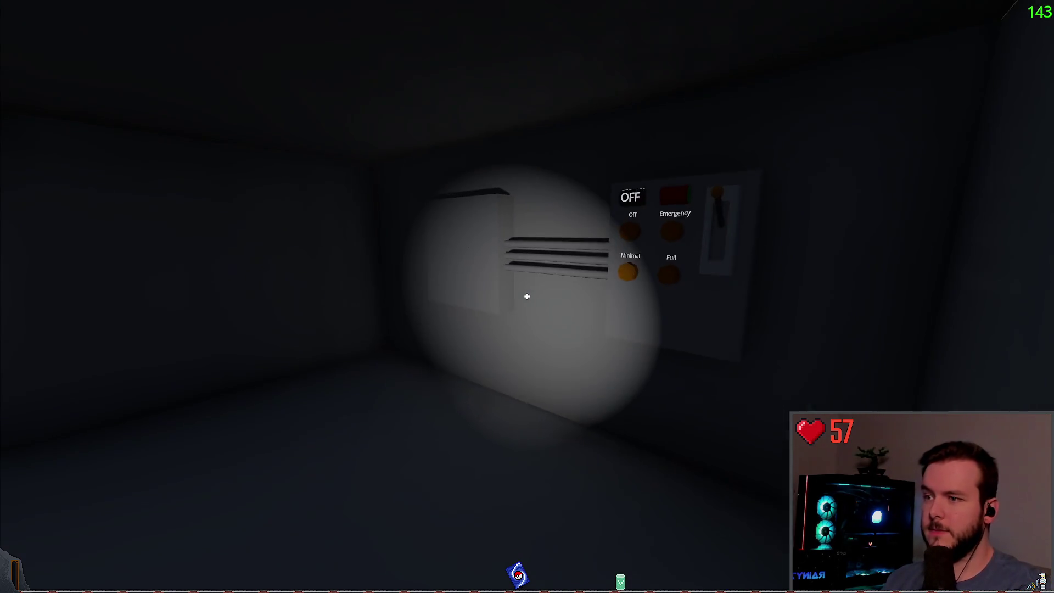
key("w")
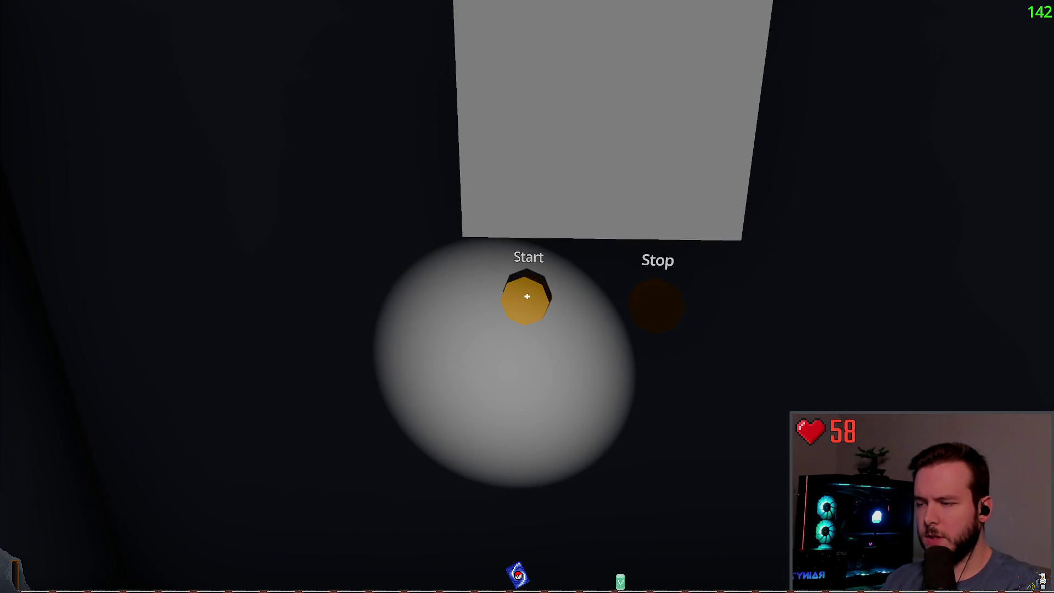
Step: Step back to view the screen with its Start and Stop buttons and aim at Start
key("s")
key("w")
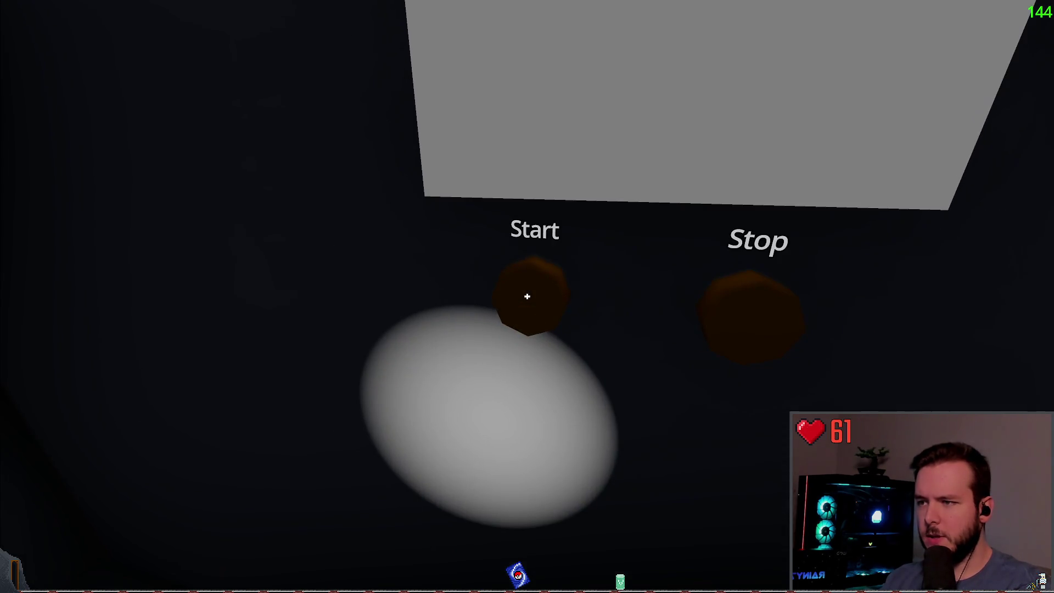
key("s")
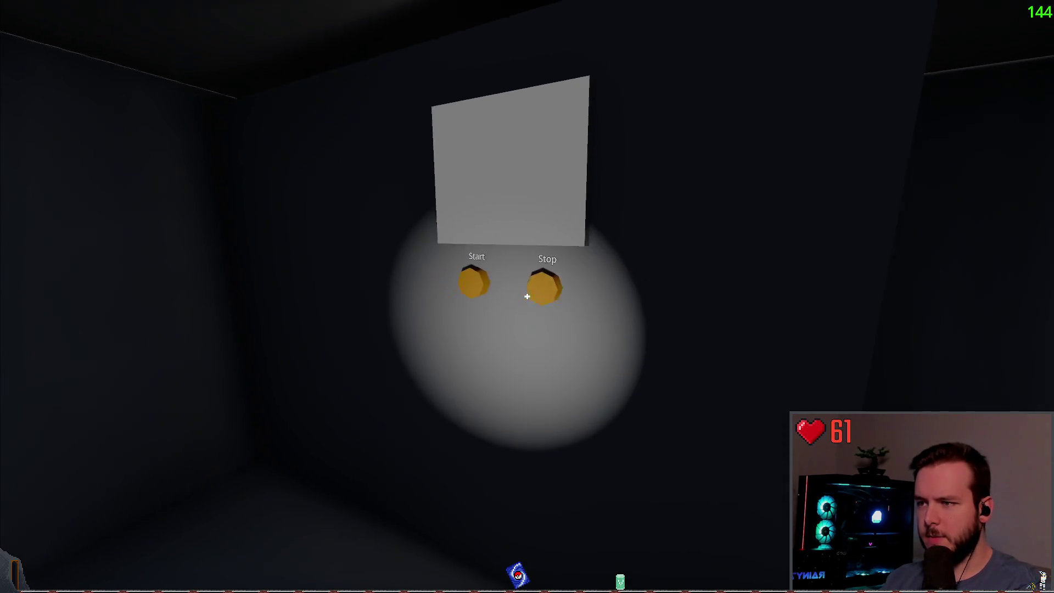
key("w")
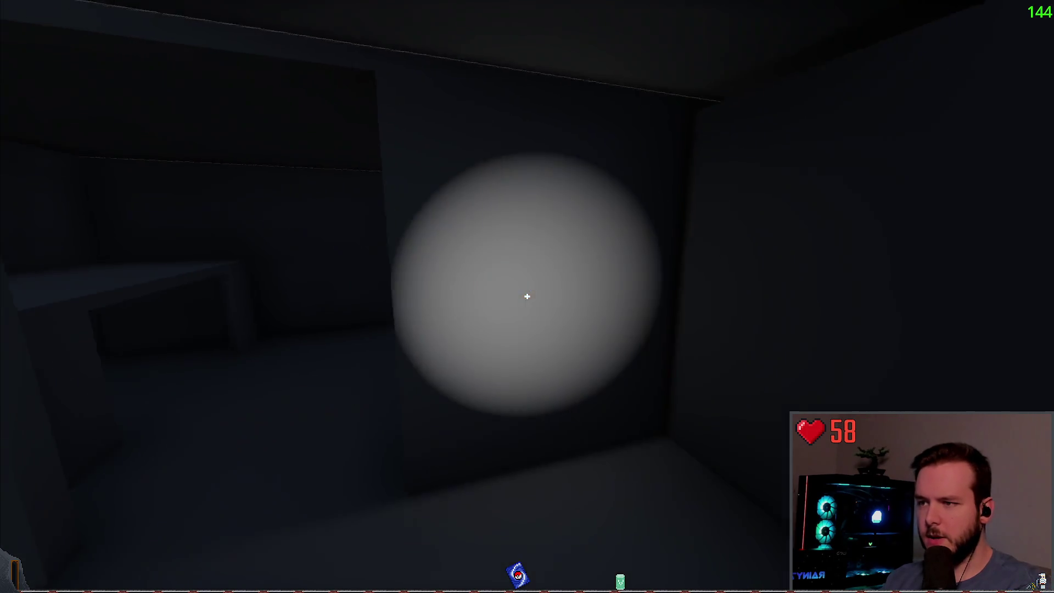
Step: Circle the outdoor cylinder counter, then return inside to the power panel reading OFF
key("w")
key("s")
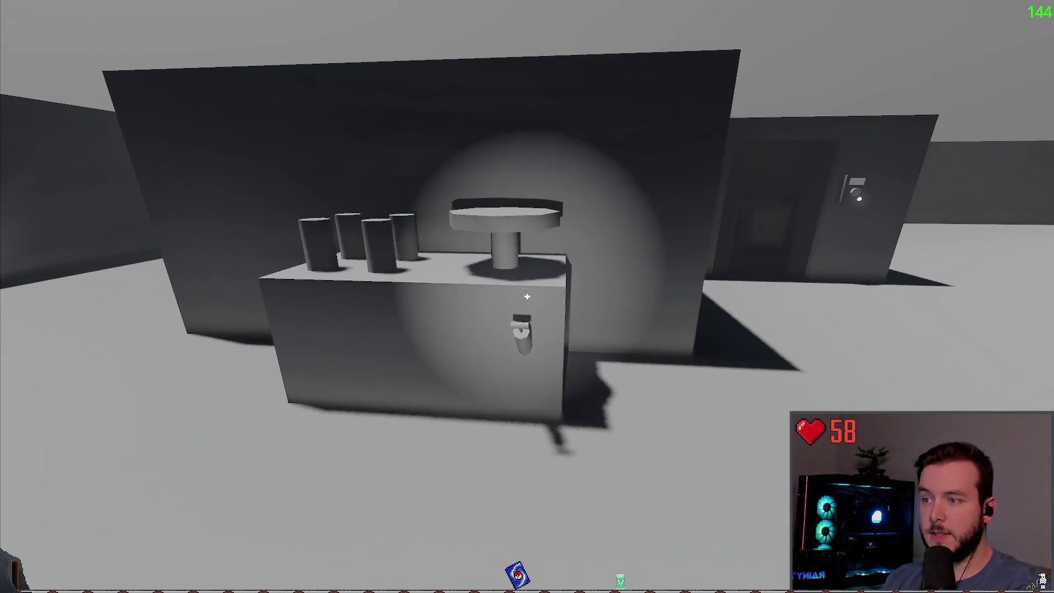
key("w")
key("w")
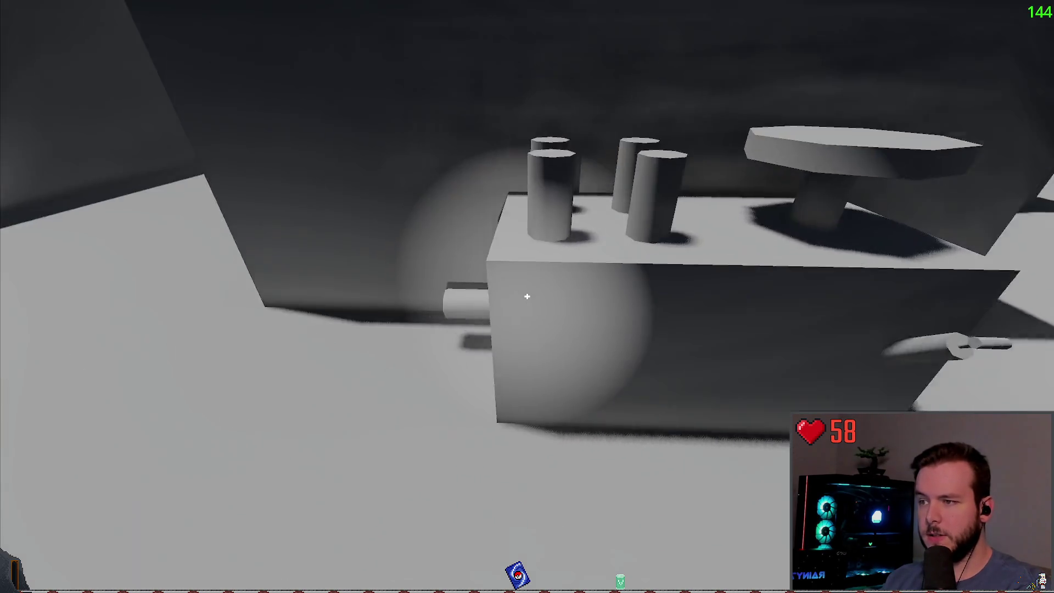
key("s")
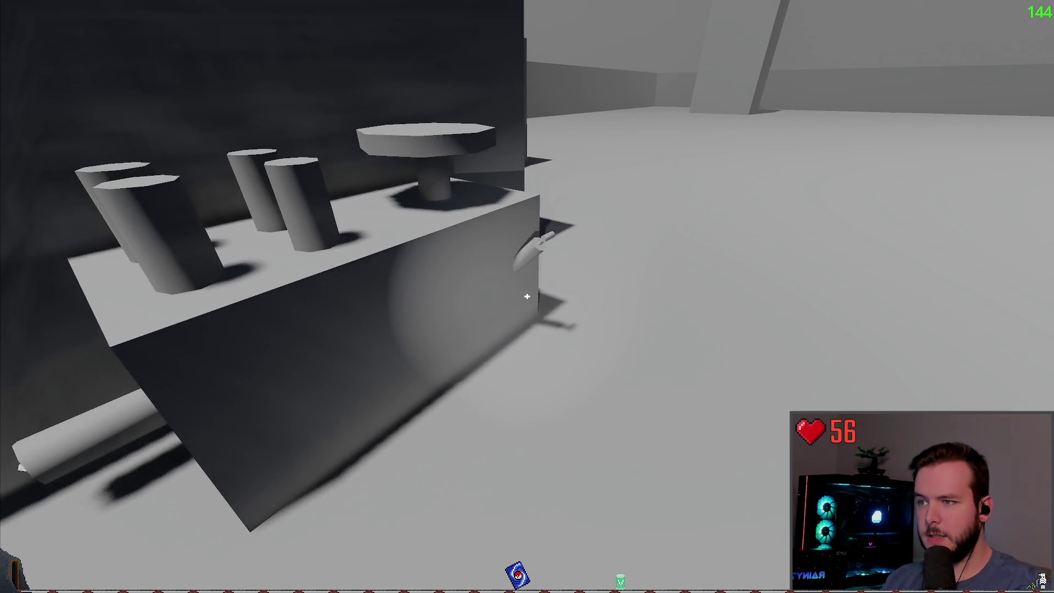
key("s")
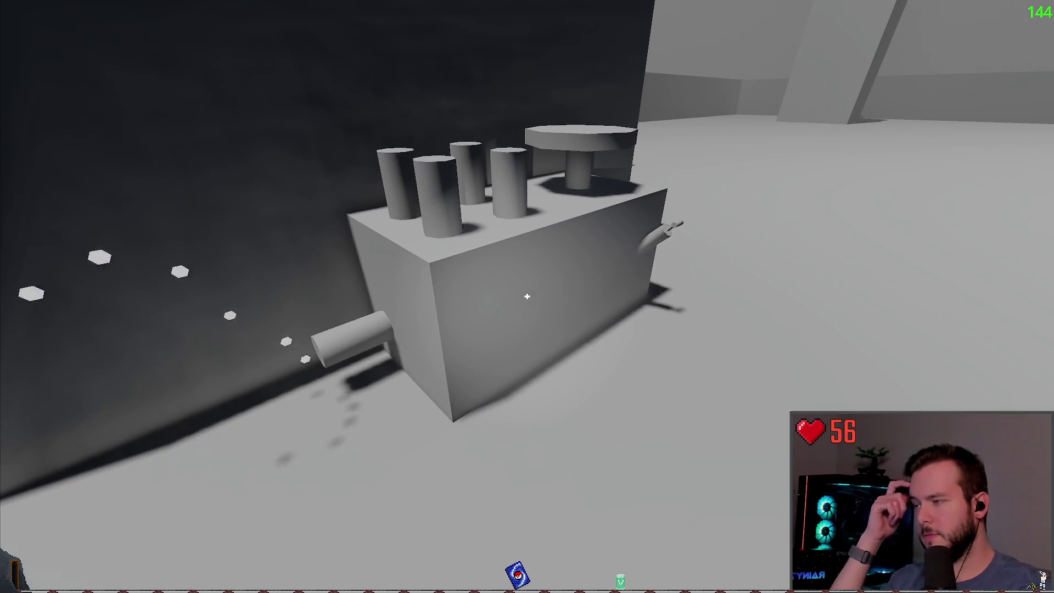
key("w")
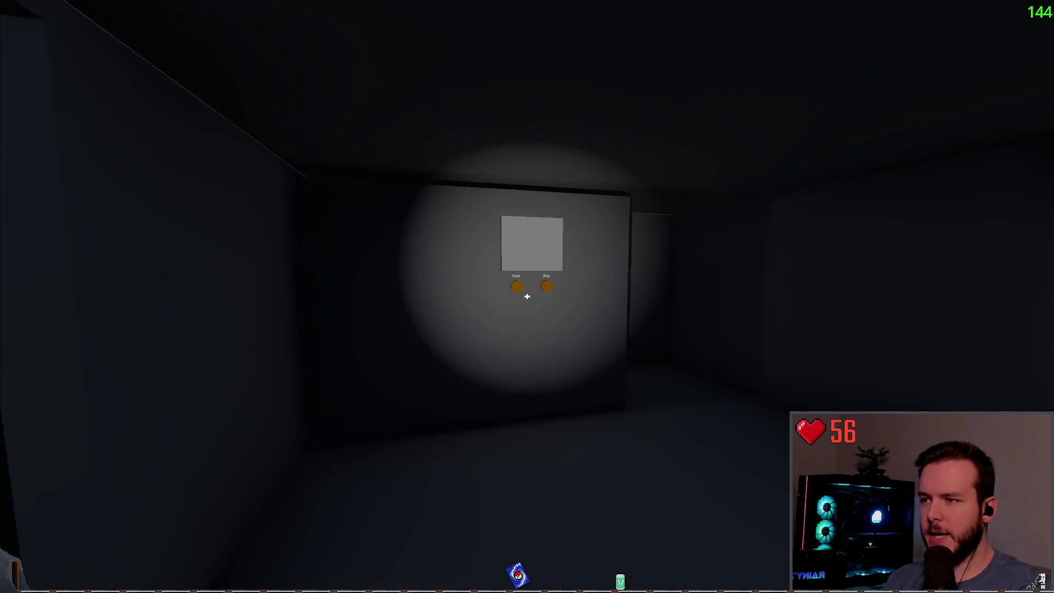
Step: Press Start on the Start/Stop panel so it reads RUNNING
key("w")
left_click(527, 296)
key("s")
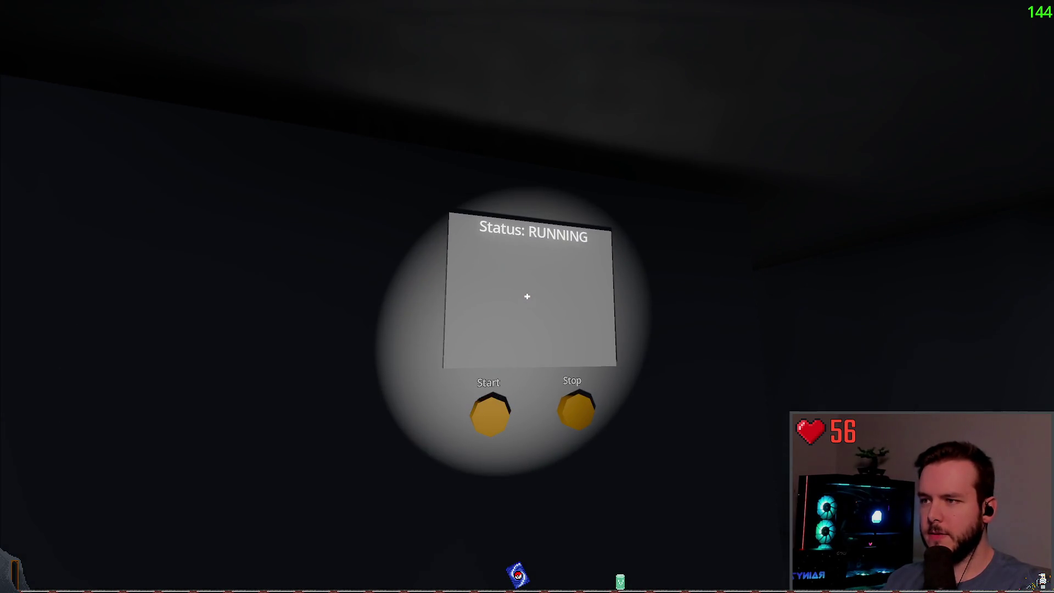
Step: Pull the power panel lever down twice and switch it to Emergency
key("w")
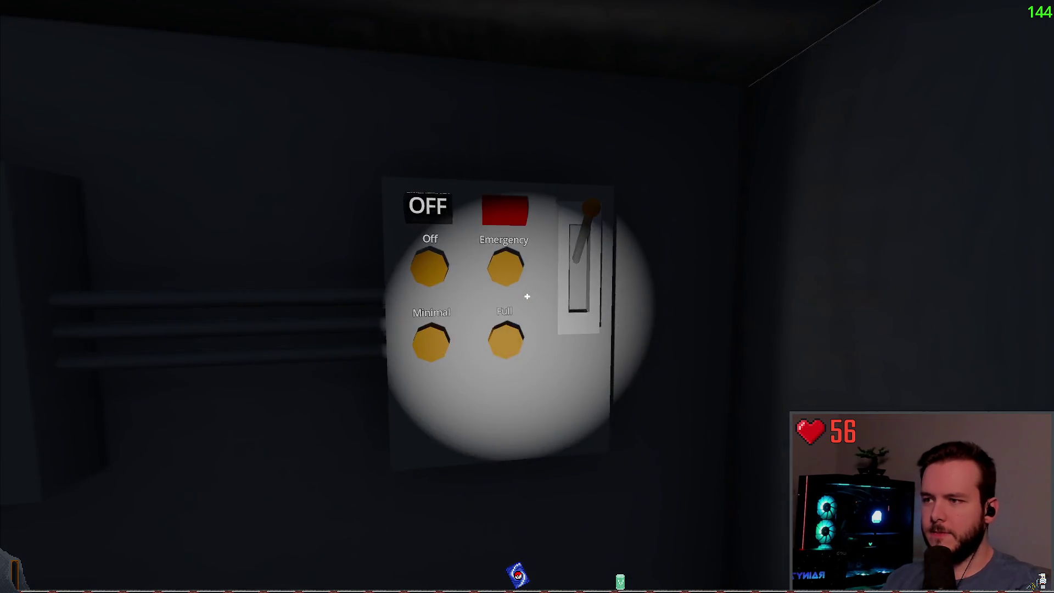
key("a")
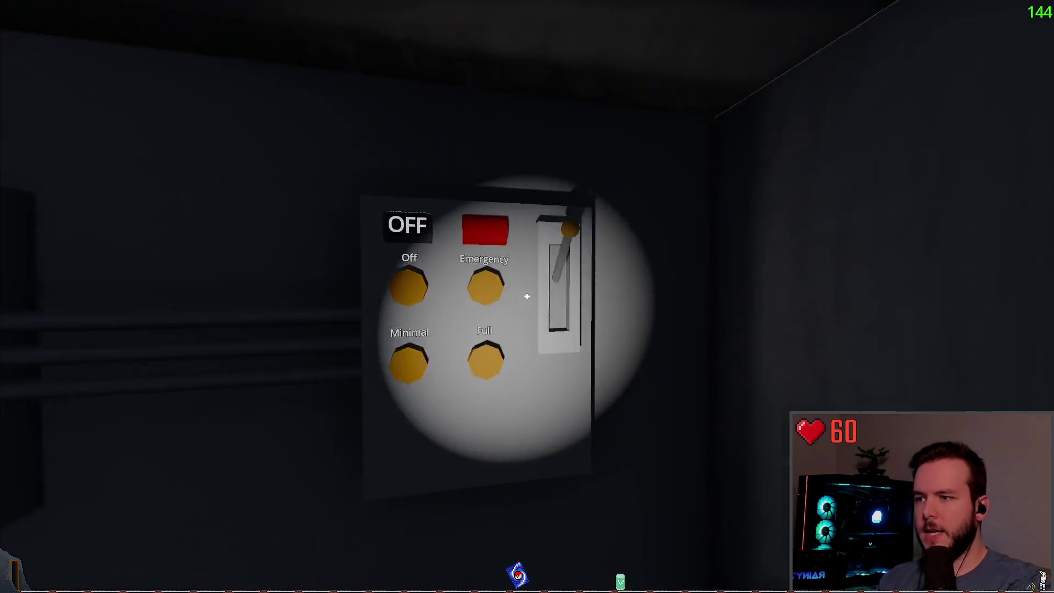
left_click(527, 297)
left_click(527, 297)
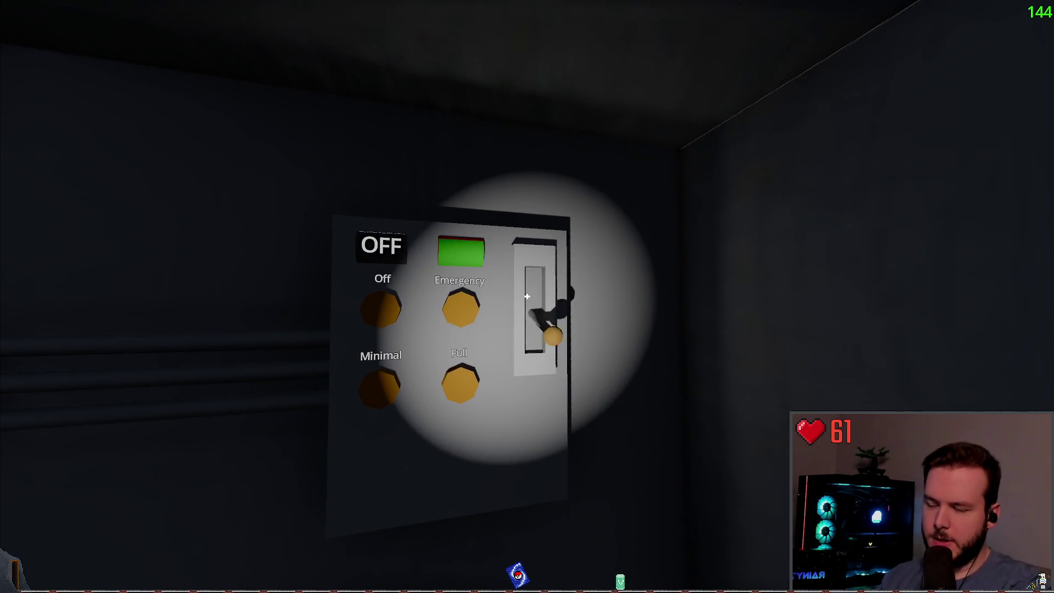
left_click(527, 296)
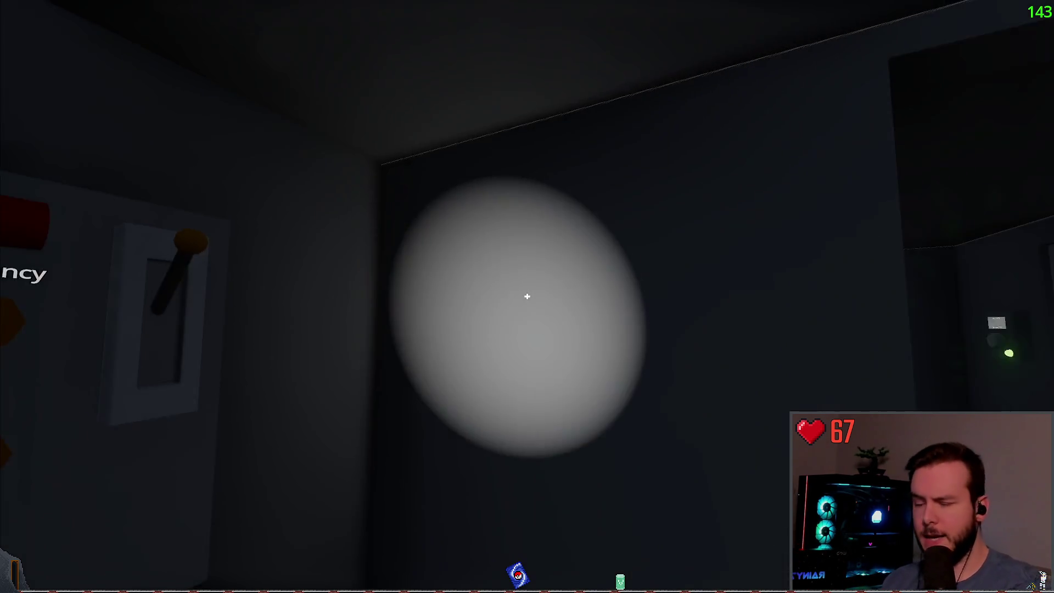
Step: Cross the yard to the two-storey building, open its door and enter the dark room
key("w")
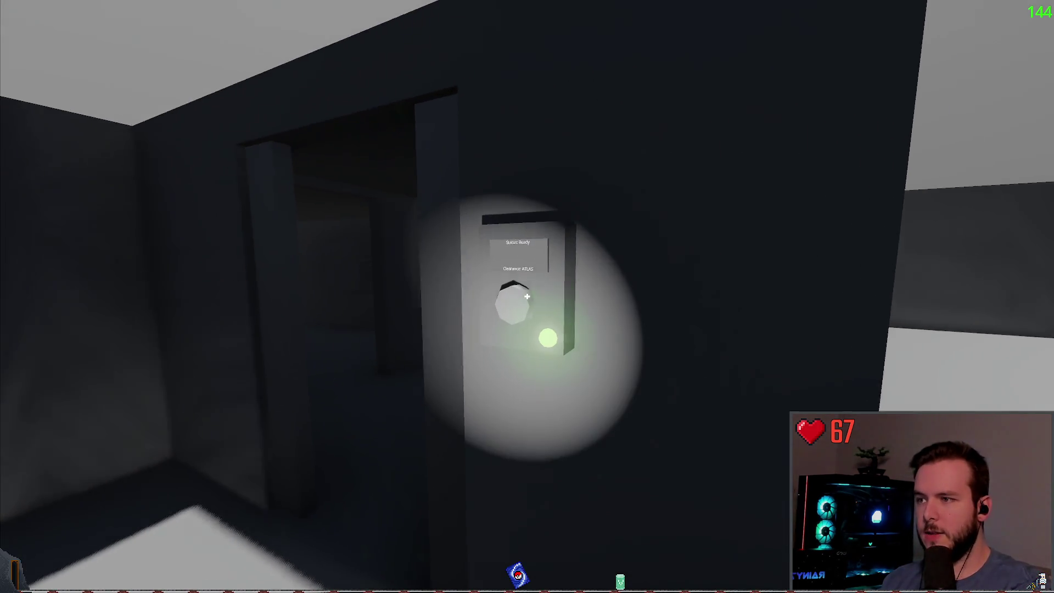
key("w")
key("w")
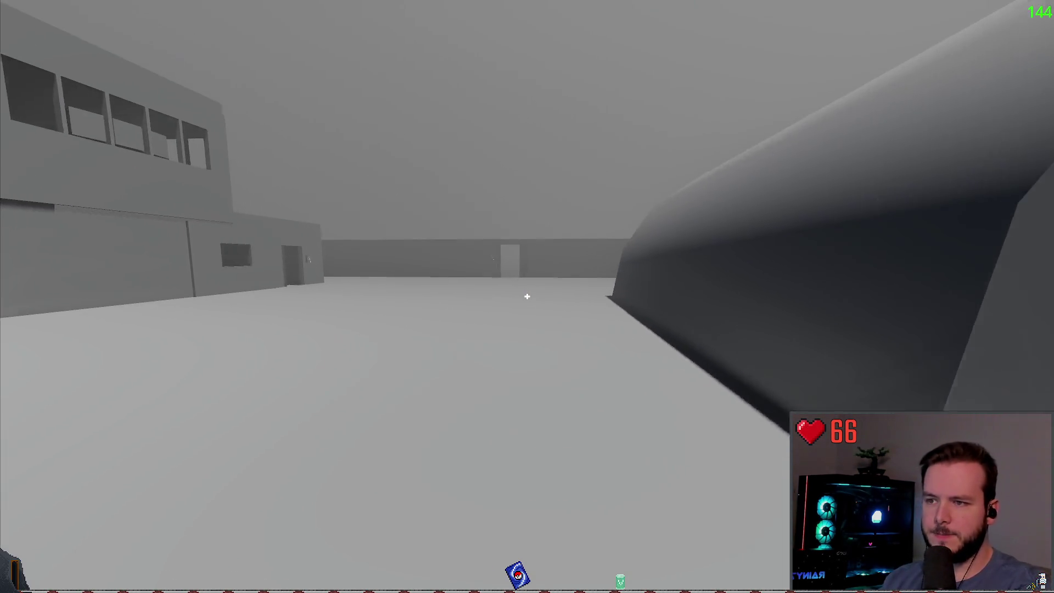
key("w")
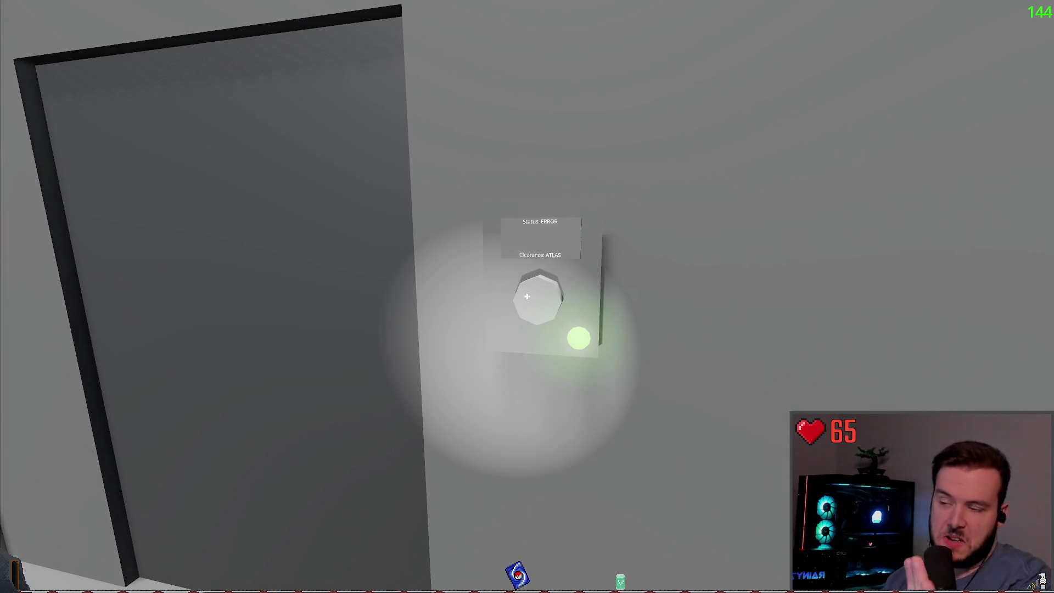
left_click(527, 296)
key("s")
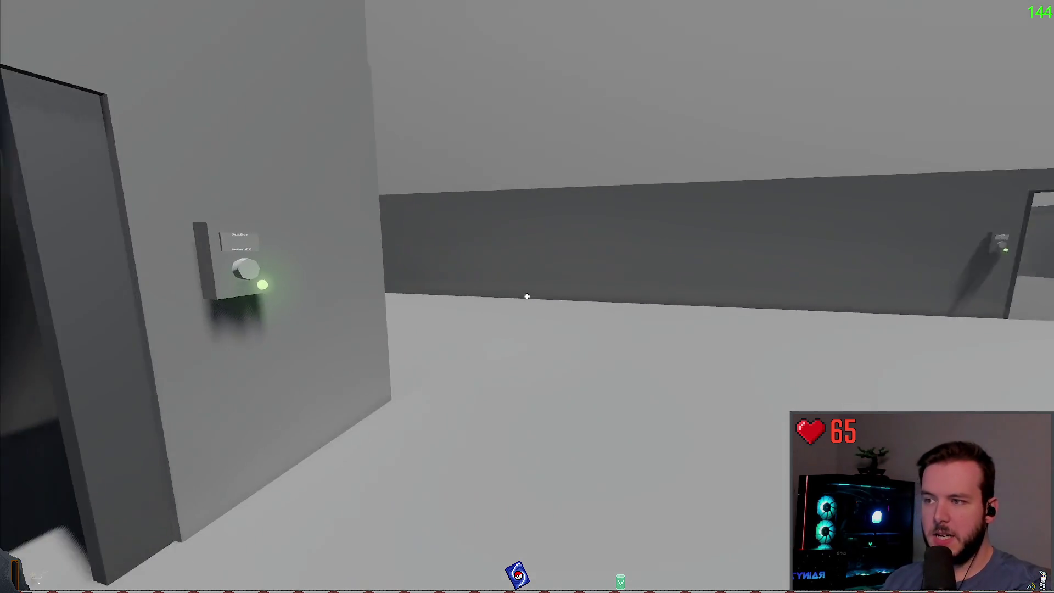
key("w")
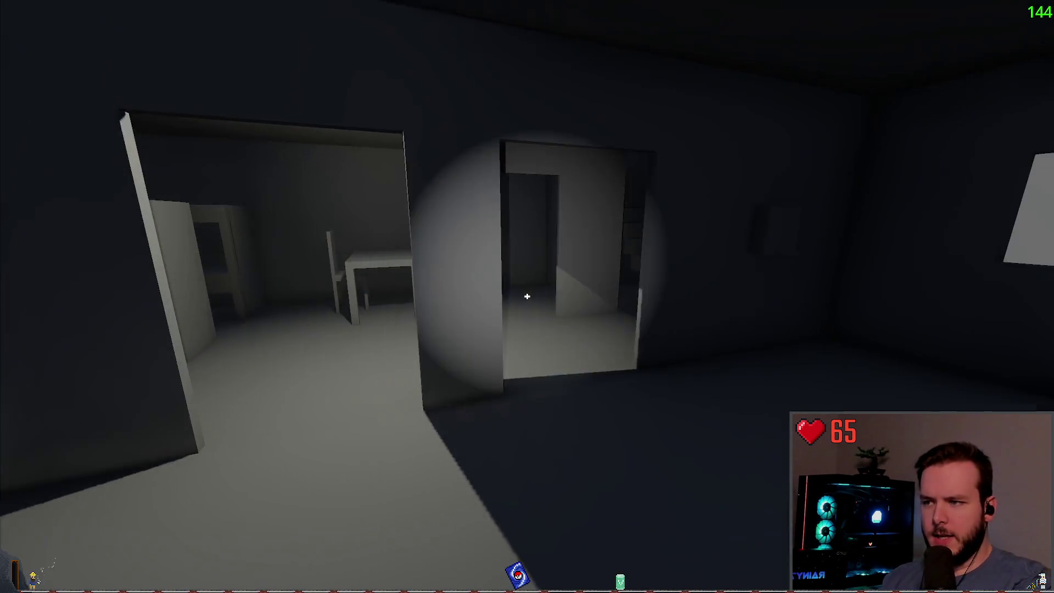
Step: Climb to the upper room, open the wall box and flip the breaker
key("w")
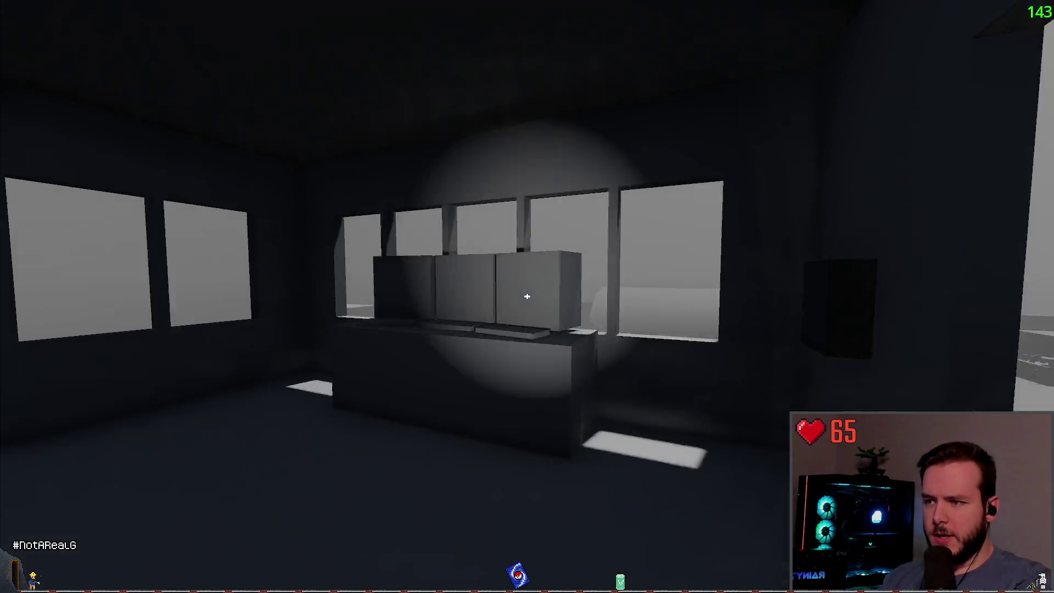
key("w")
left_click(527, 296)
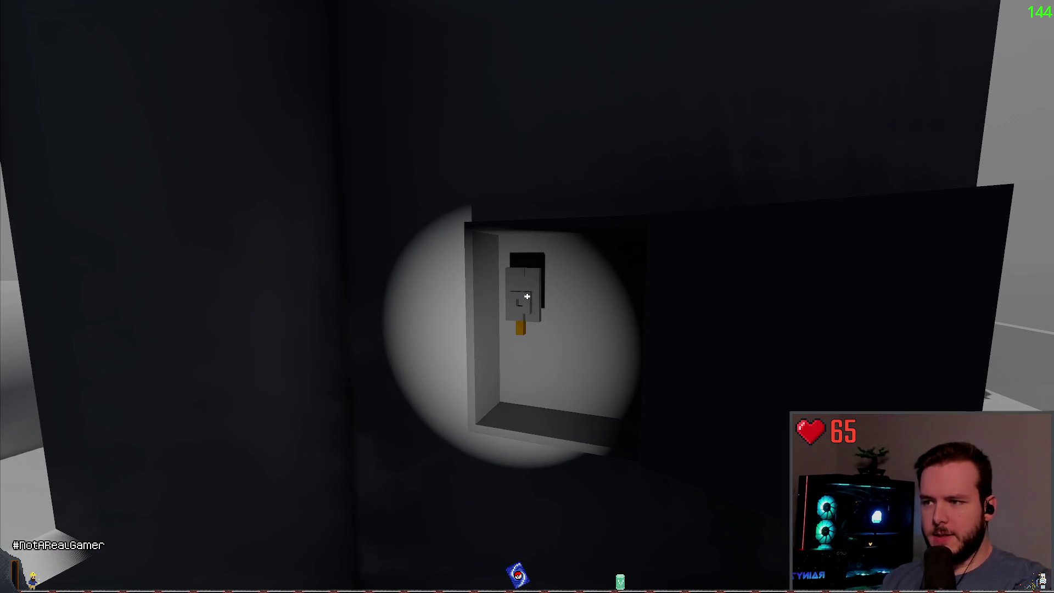
left_click(527, 297)
Step: Approach the Godot-logo monitor, toggling the pause menu with Esc while near it
key("w")
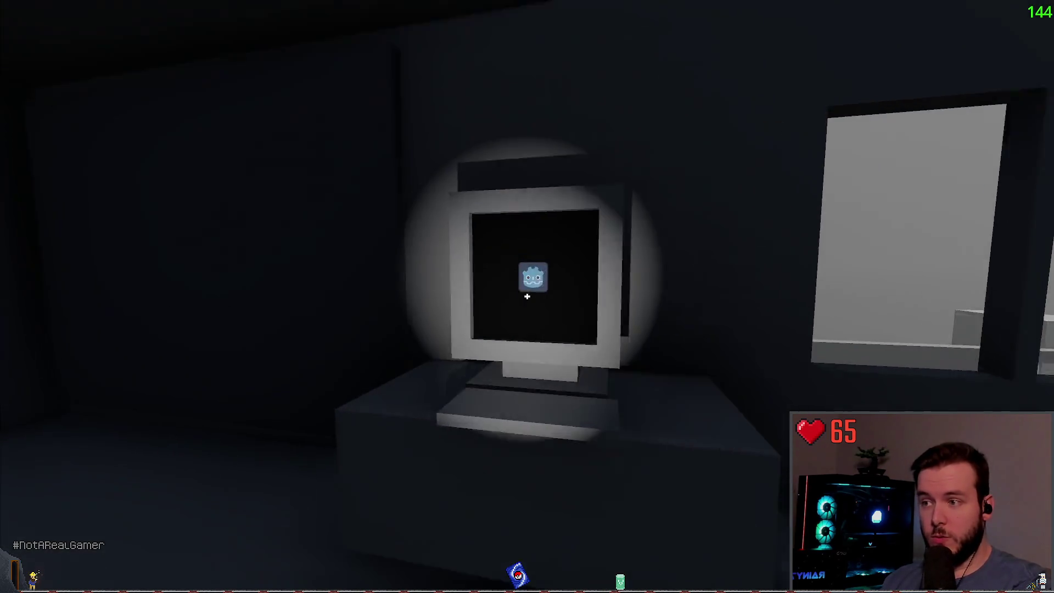
key("w")
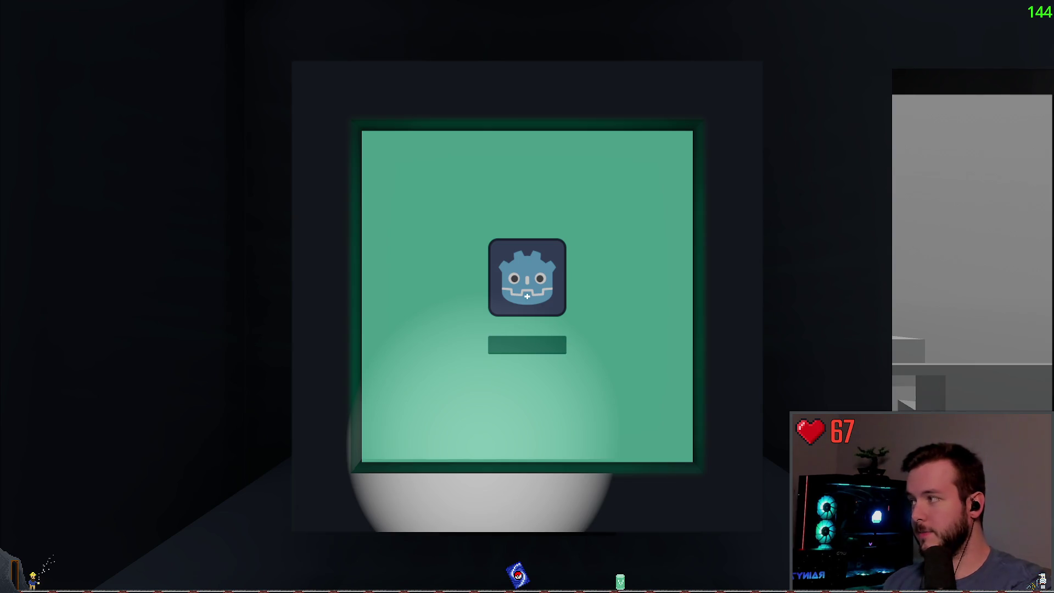
key("s")
key("Escape")
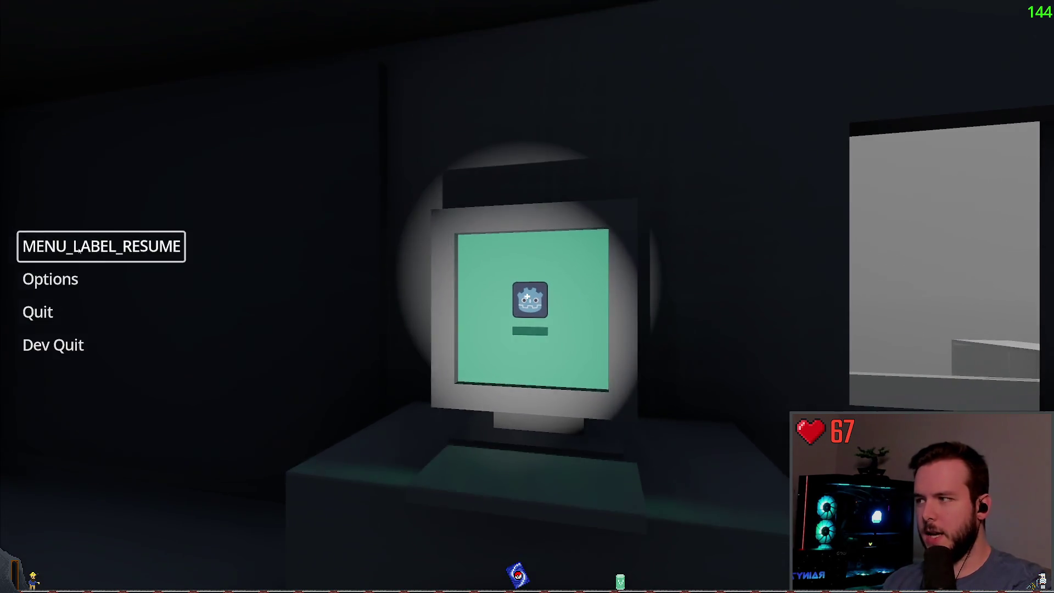
key("Escape")
key("w")
key("s")
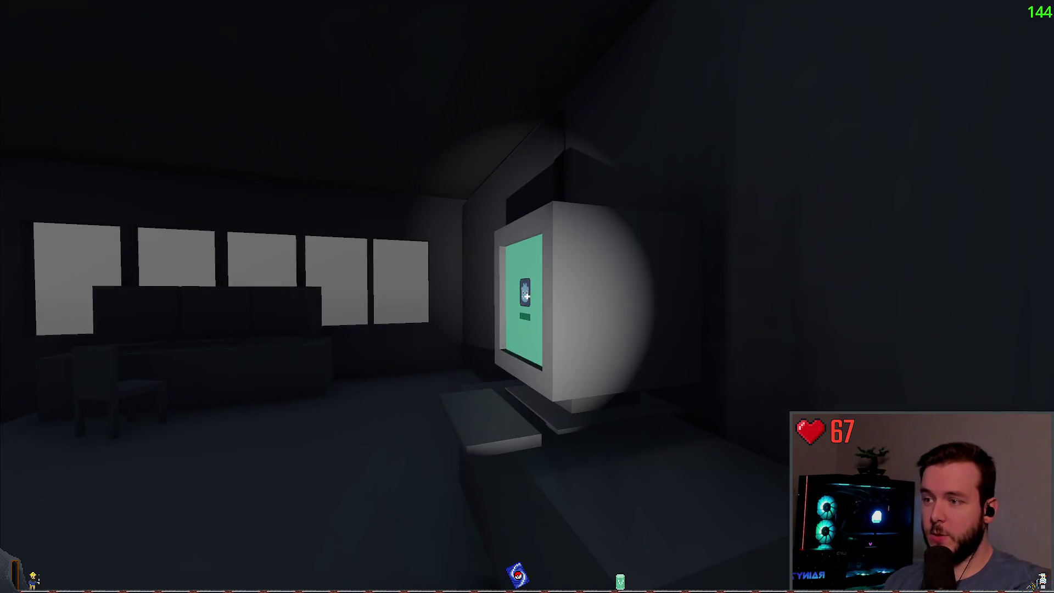
key("w")
key("Escape")
Step: Pause once more, then turn from the monitor and walk out through the doorway
key("Escape")
key("w")
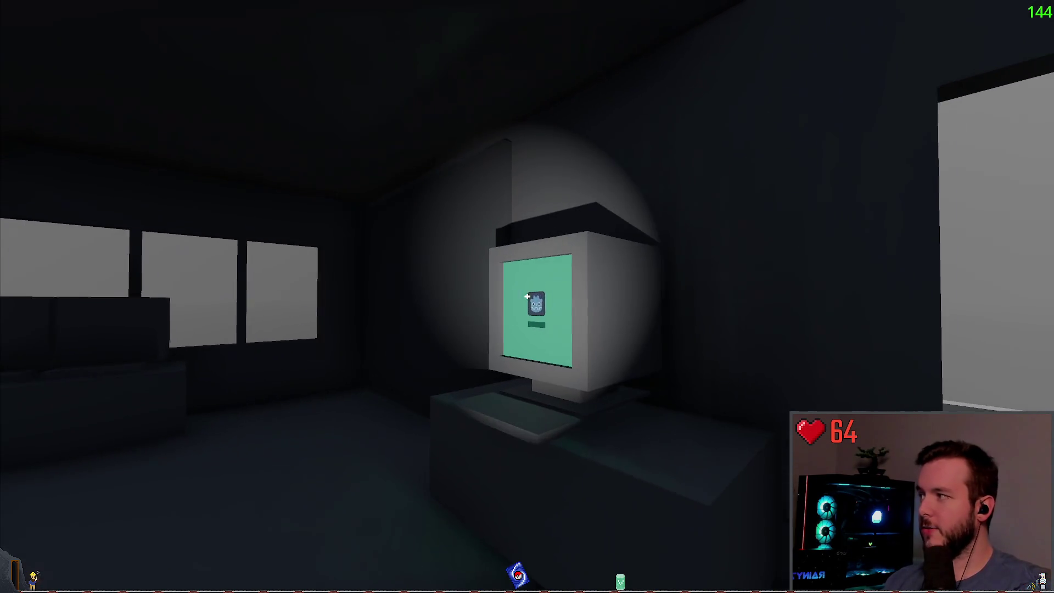
key("Escape")
key("s")
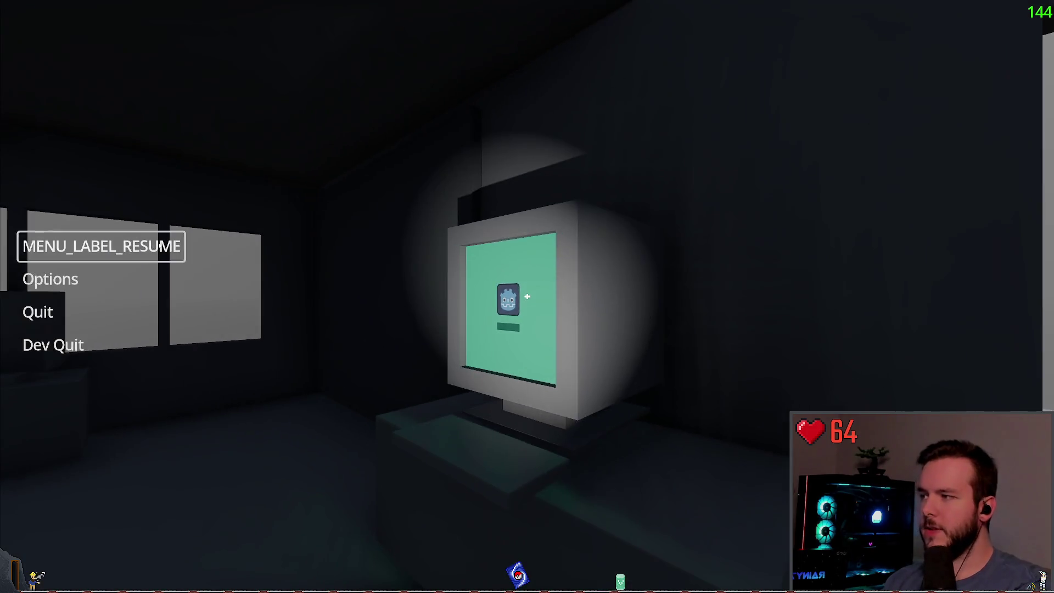
key("Escape")
key("w")
key("w")
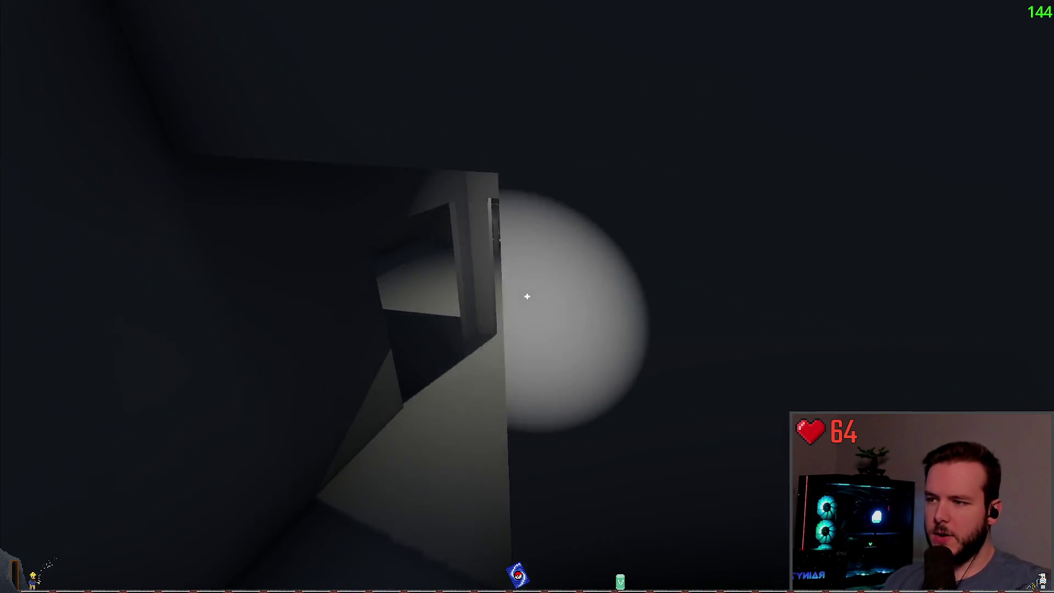
key("w")
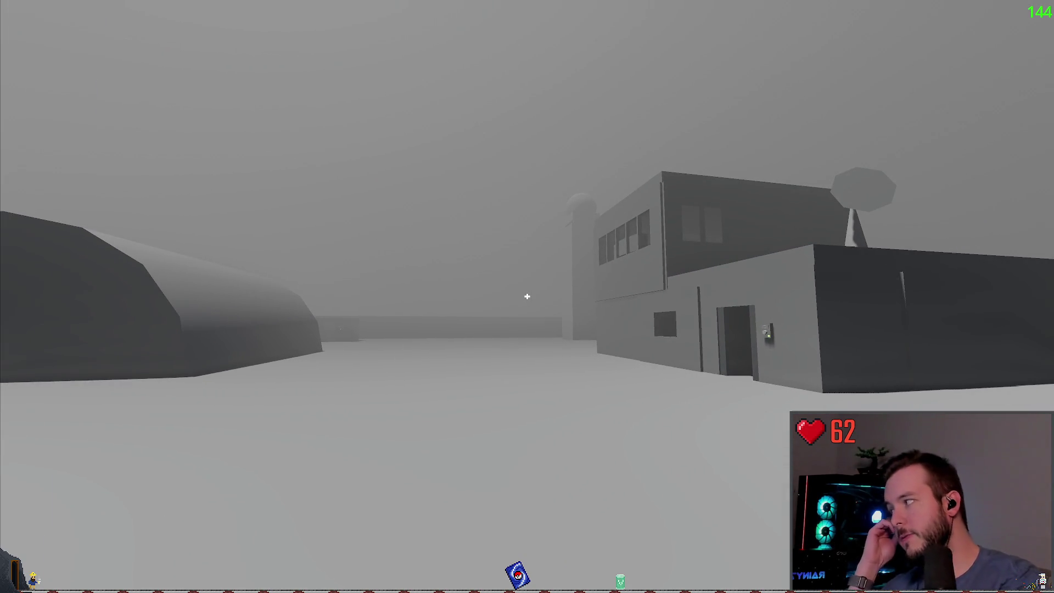
Step: Back away from the hut, then circle left around the two-storey building to its side wall
key("s")
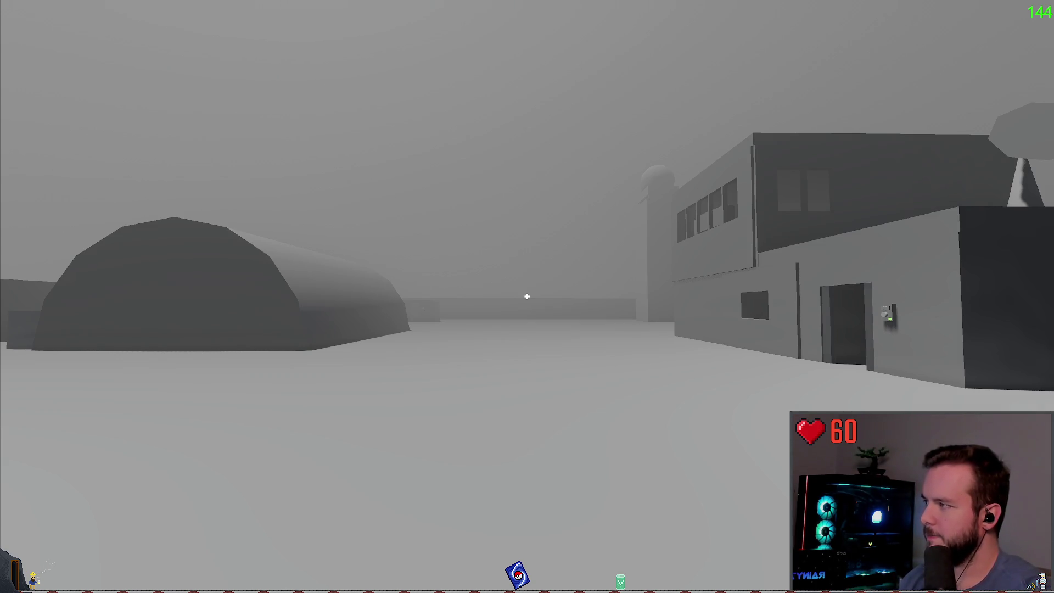
key("w")
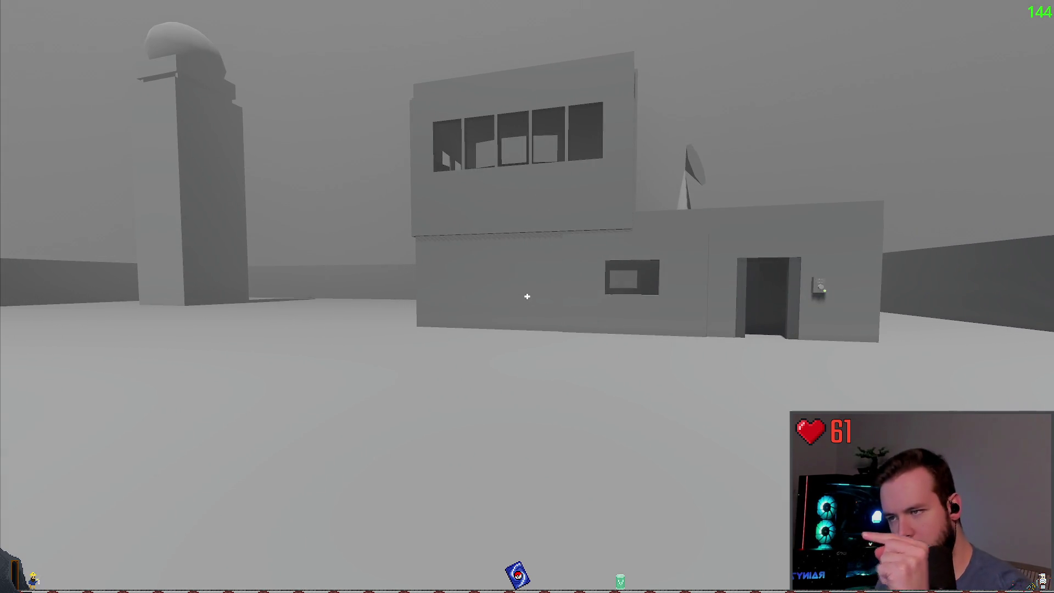
key("a")
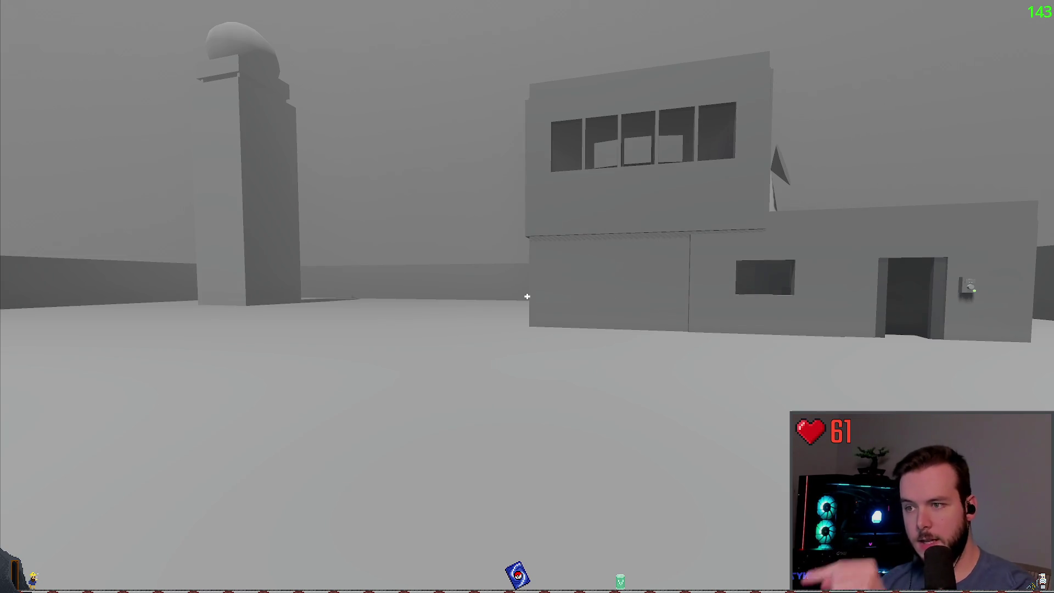
key("a")
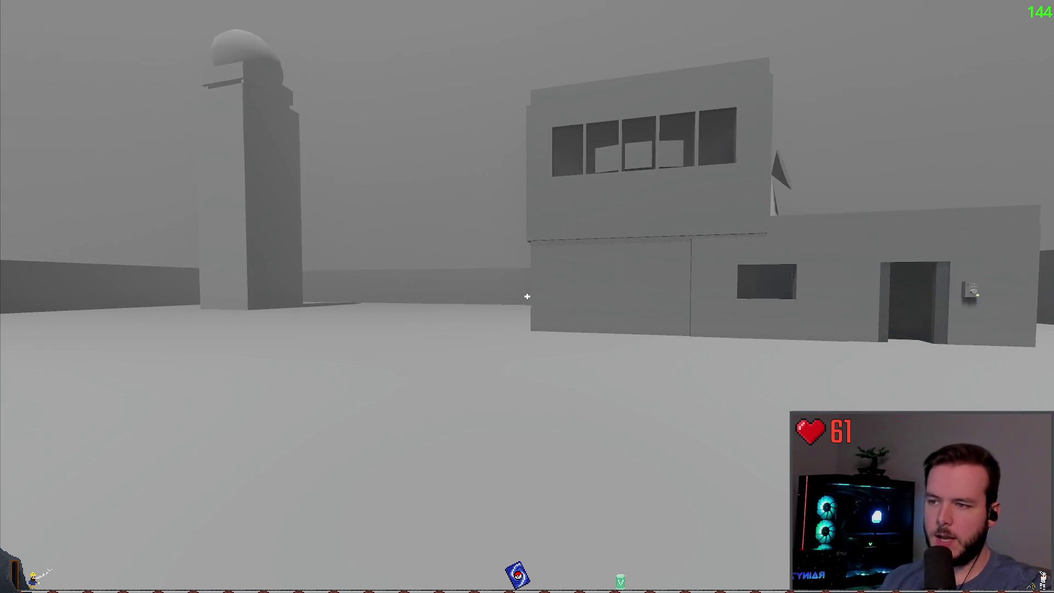
key("w")
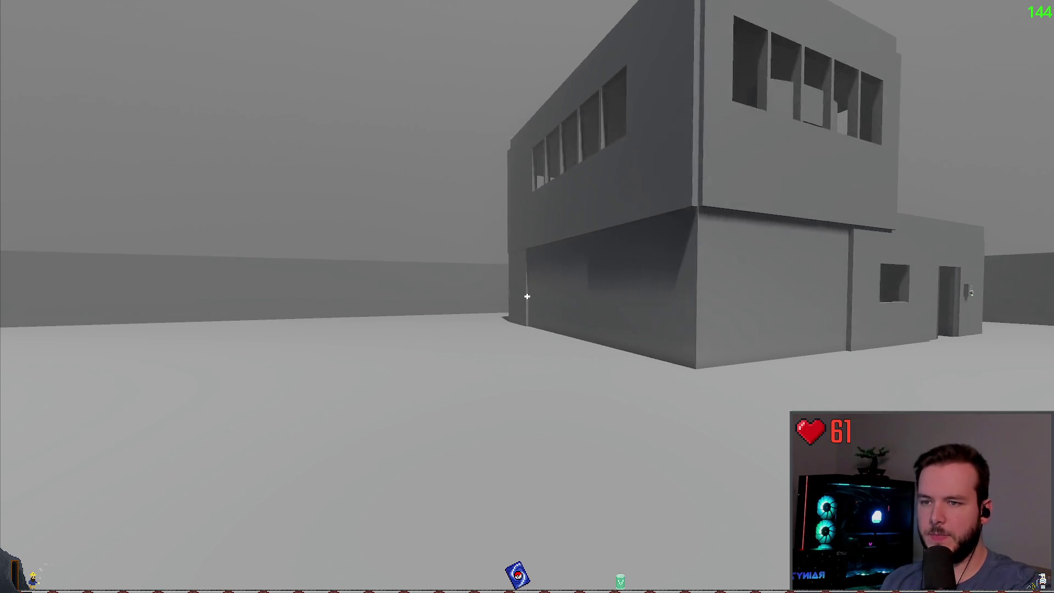
Step: Walk inside through the ground-floor rooms to the bunk rooms, then switch to Obsidian
key("w")
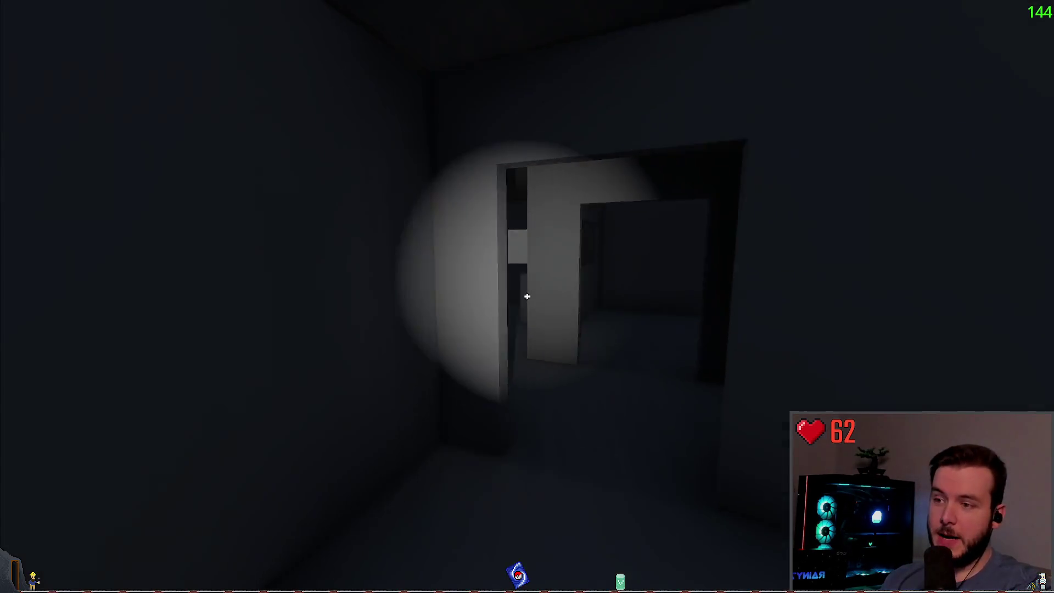
key("a")
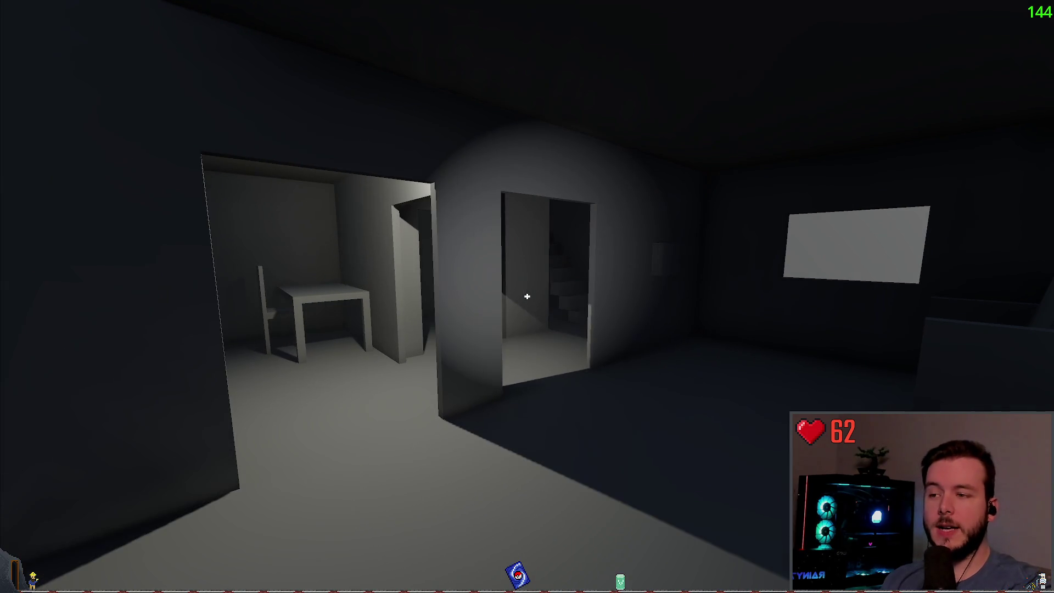
key("w")
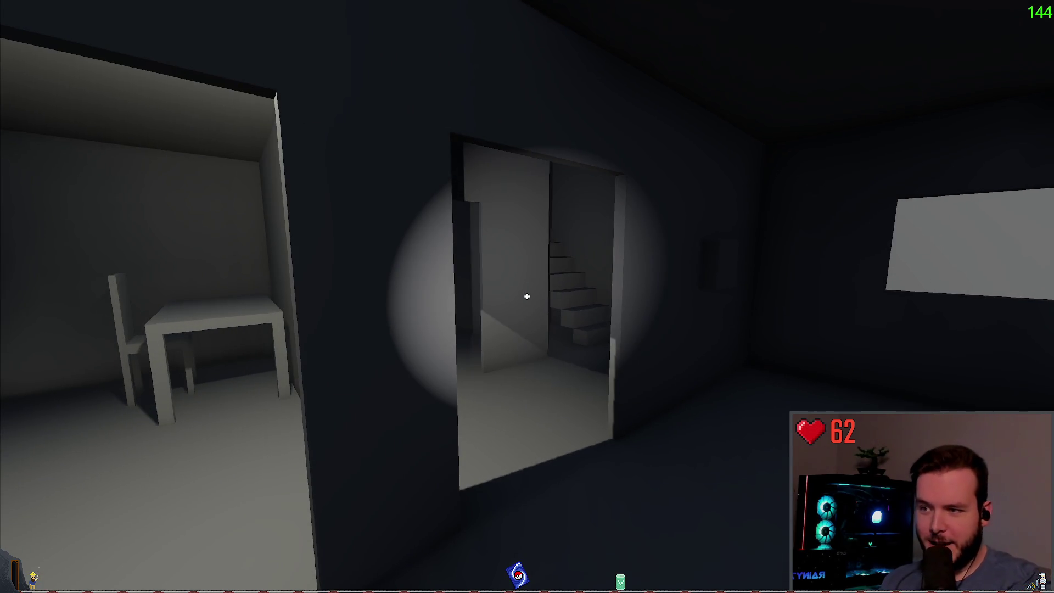
key("w")
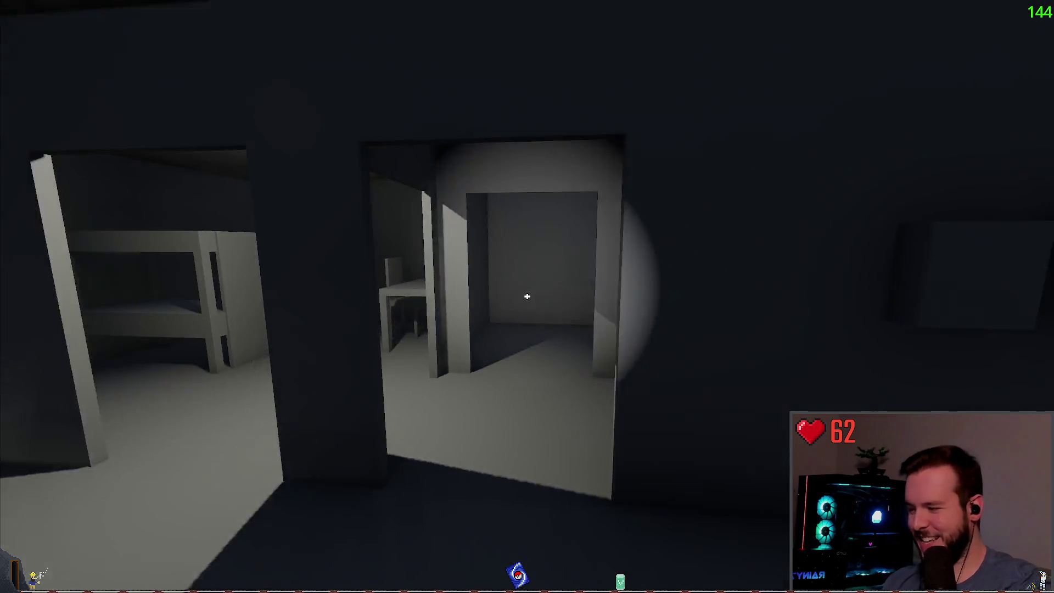
key("alt+Tab")
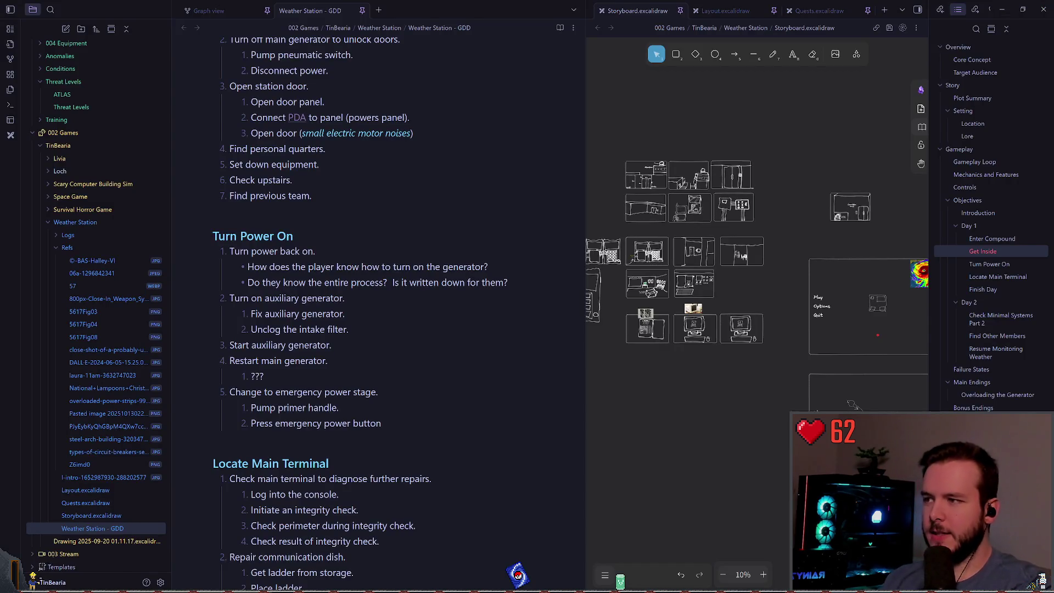
Step: Widen the Storyboard.excalidraw pane against the GDD note and zoom onto the MAIN breaker-panel sketch
left_click(664, 321)
scroll(699, 329, "up", 10)
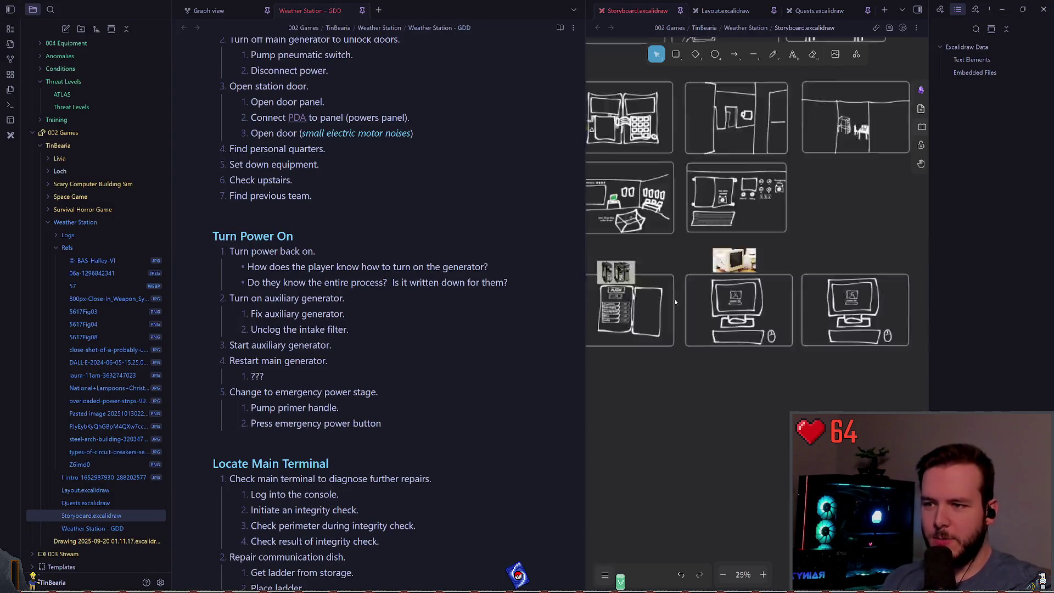
scroll(700, 284, "up", 2)
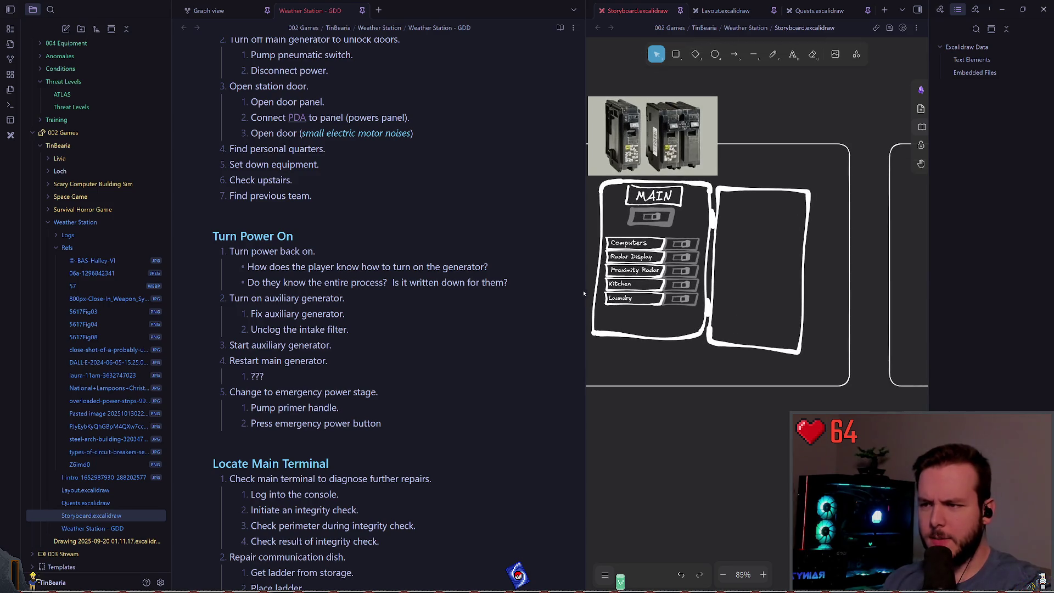
left_click_drag(584, 293, 372, 293)
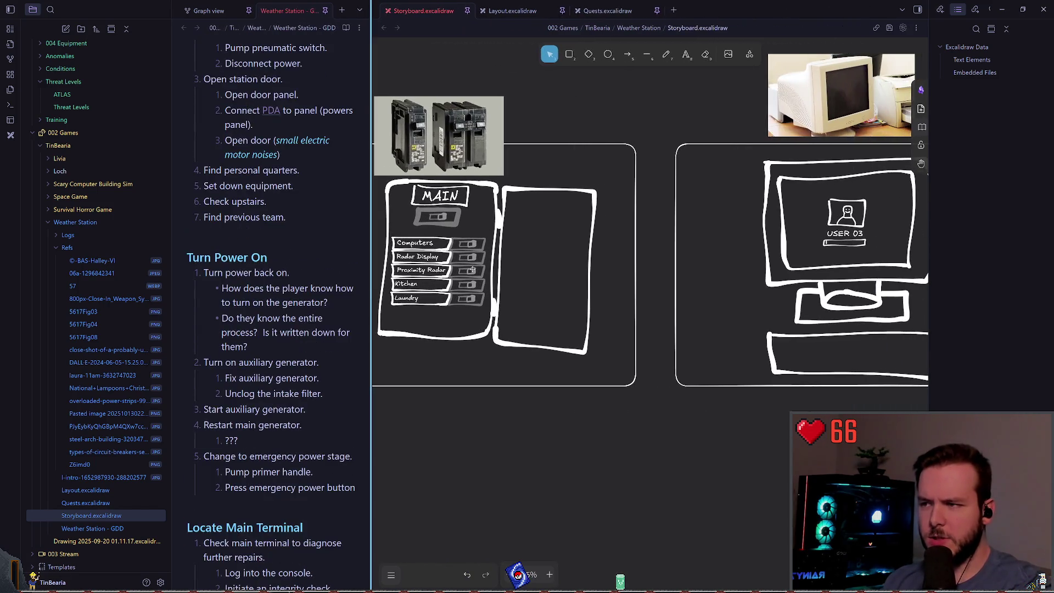
scroll(657, 275, "down", 6)
scroll(602, 324, "up", 10)
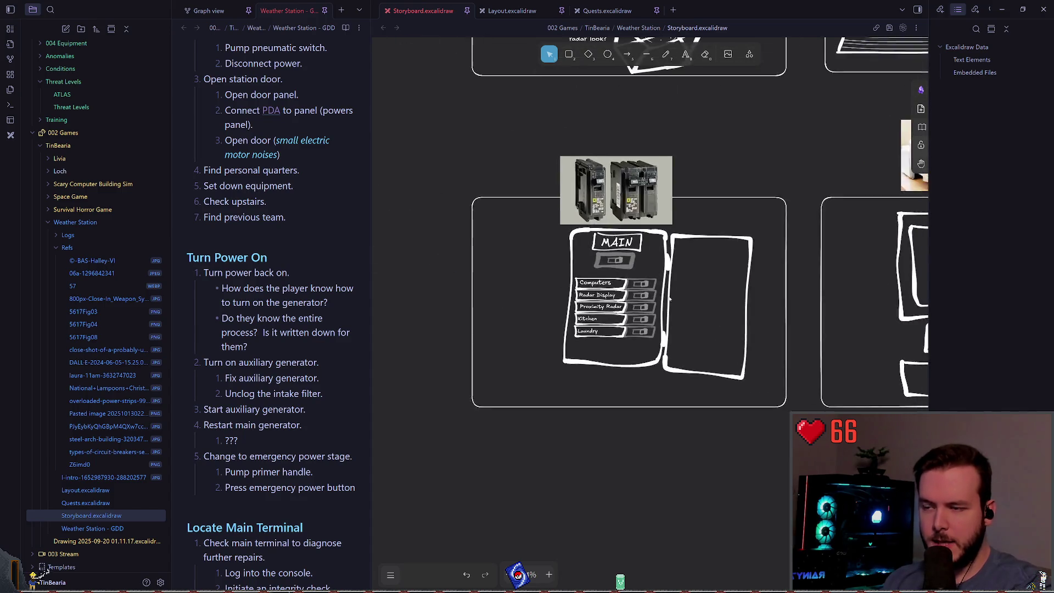
scroll(601, 324, "down", 1)
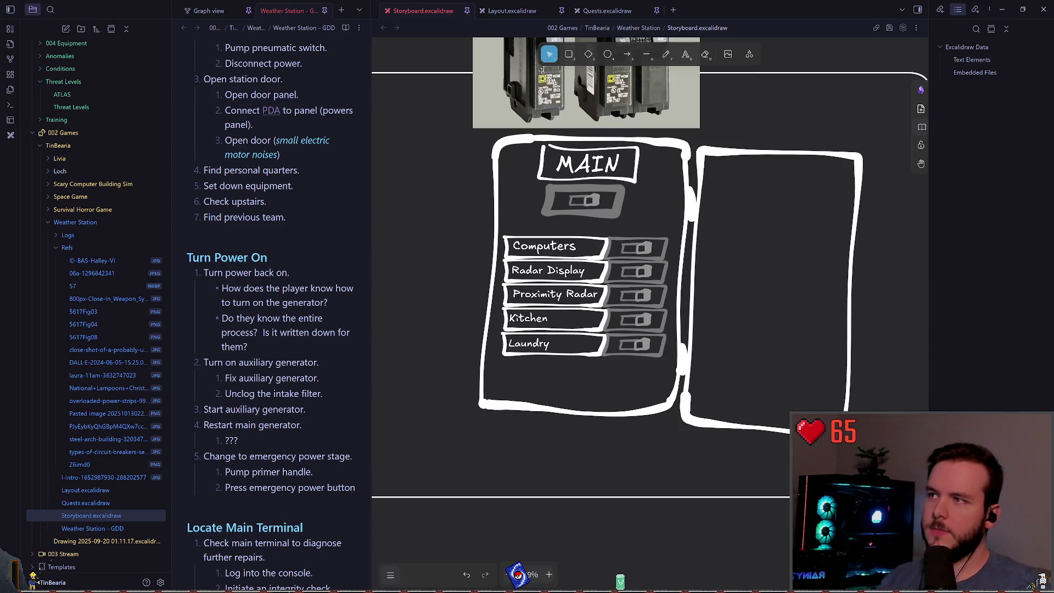
Step: Open Layout.excalidraw and pan between the Layout 3 and Layout 4 floor plans
left_click(513, 11)
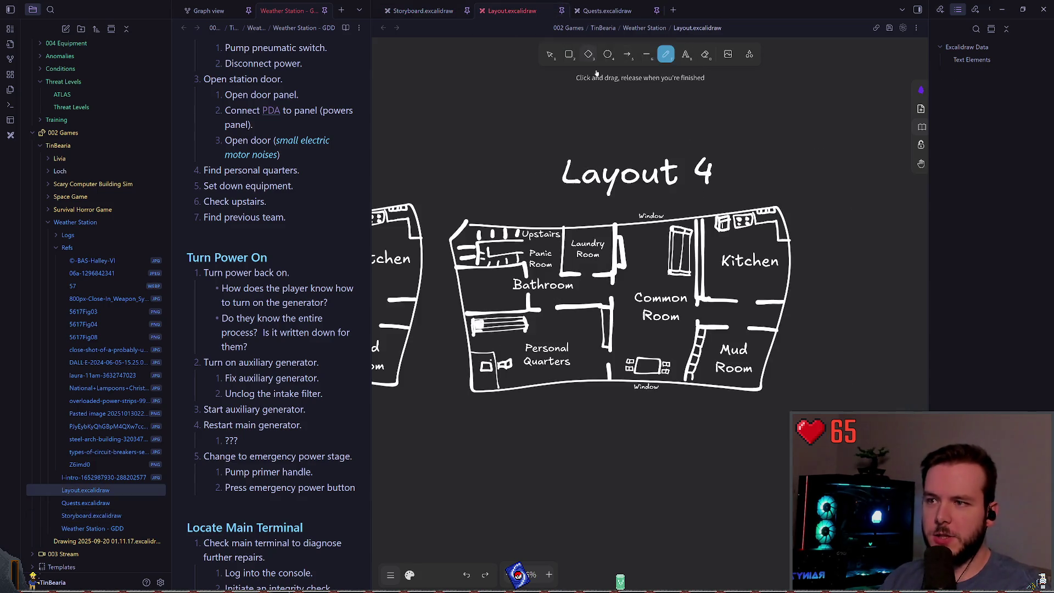
scroll(652, 265, "up", 1)
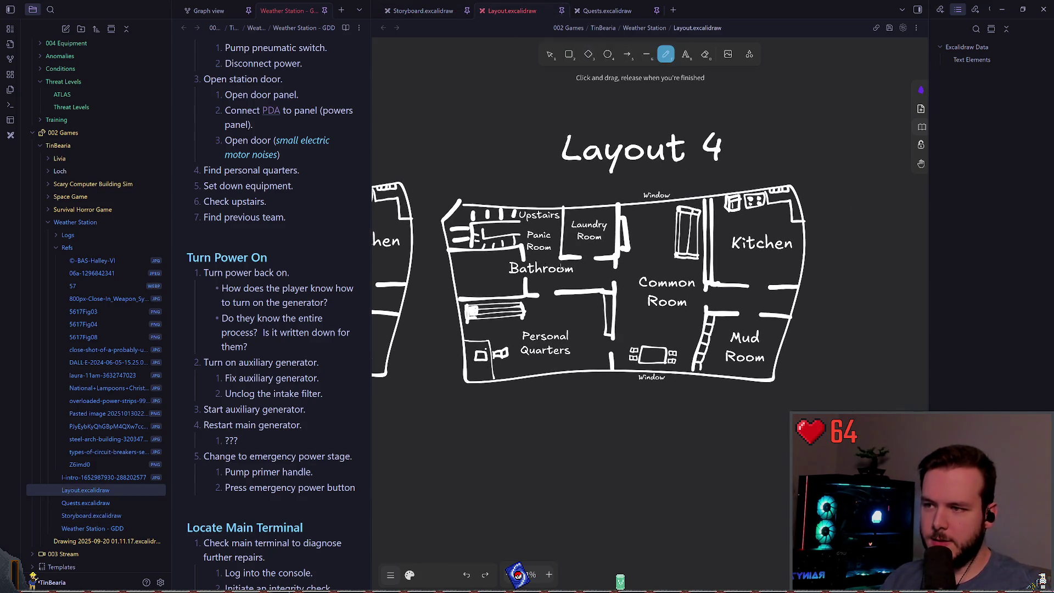
scroll(593, 263, "left", 5)
scroll(593, 263, "left", 5)
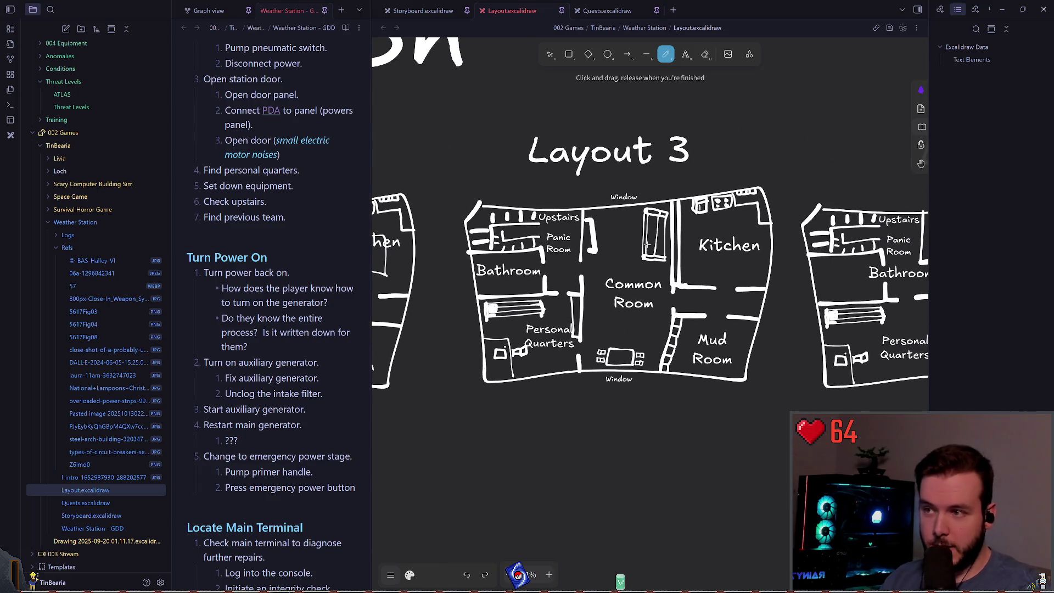
scroll(592, 299, "up", 1)
scroll(593, 299, "right", 5)
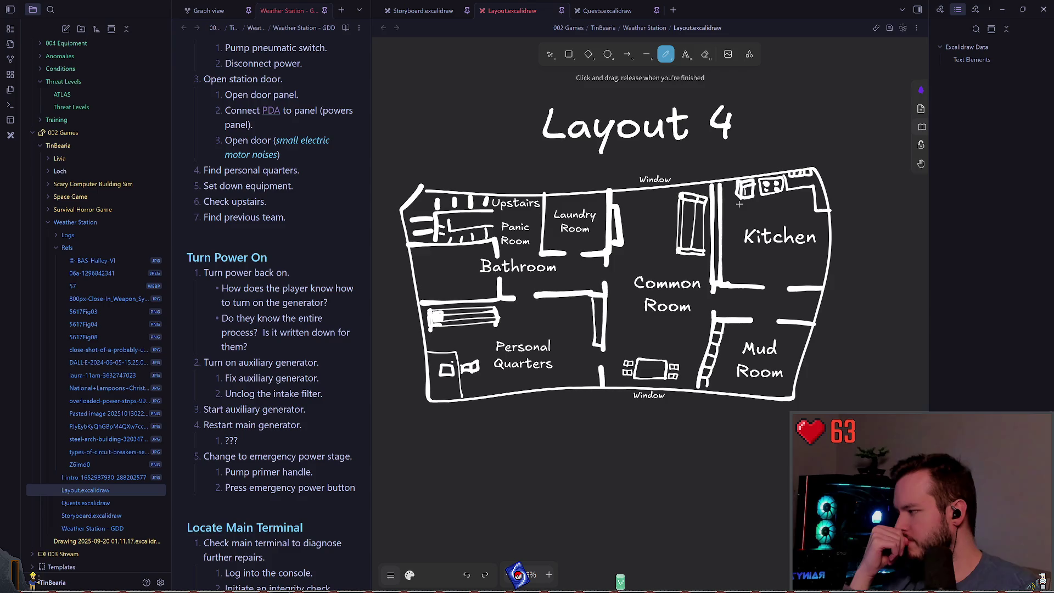
Step: Return to the selection tool and click into the GDD note to show its heading outline
key("Escape")
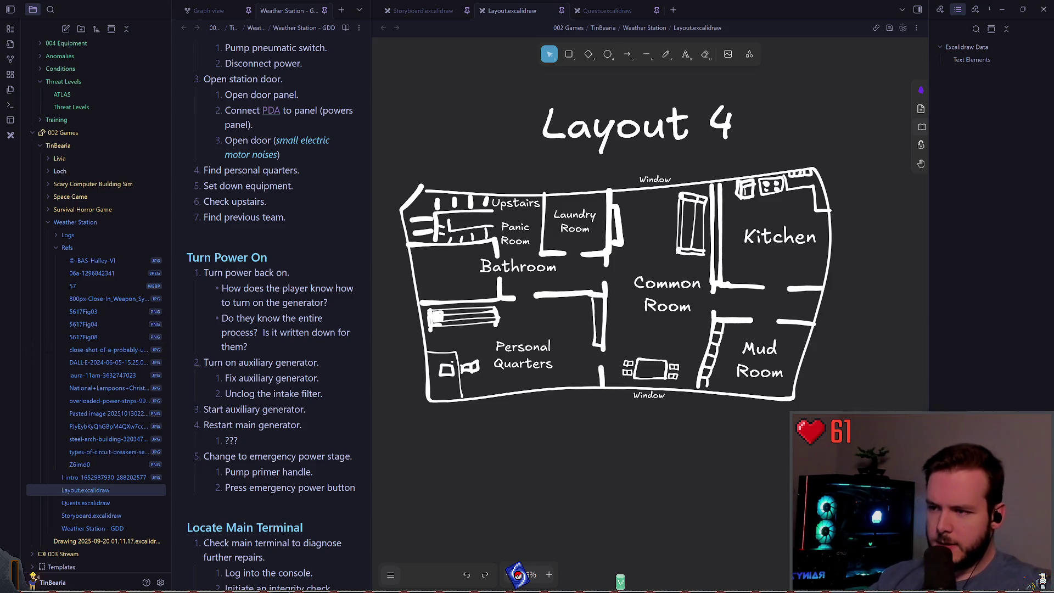
left_click(339, 263)
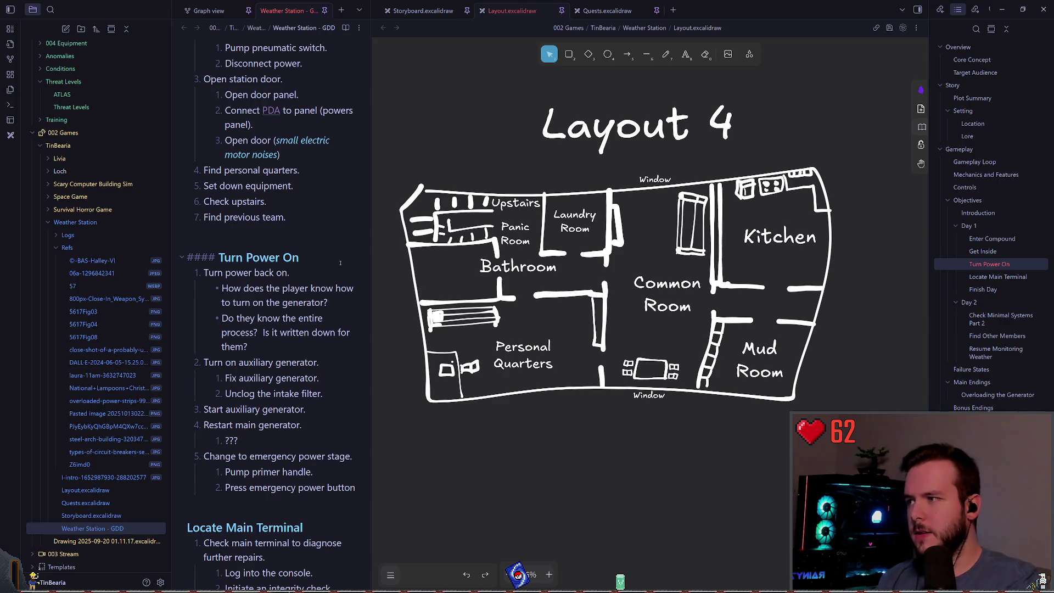
left_click(439, 265)
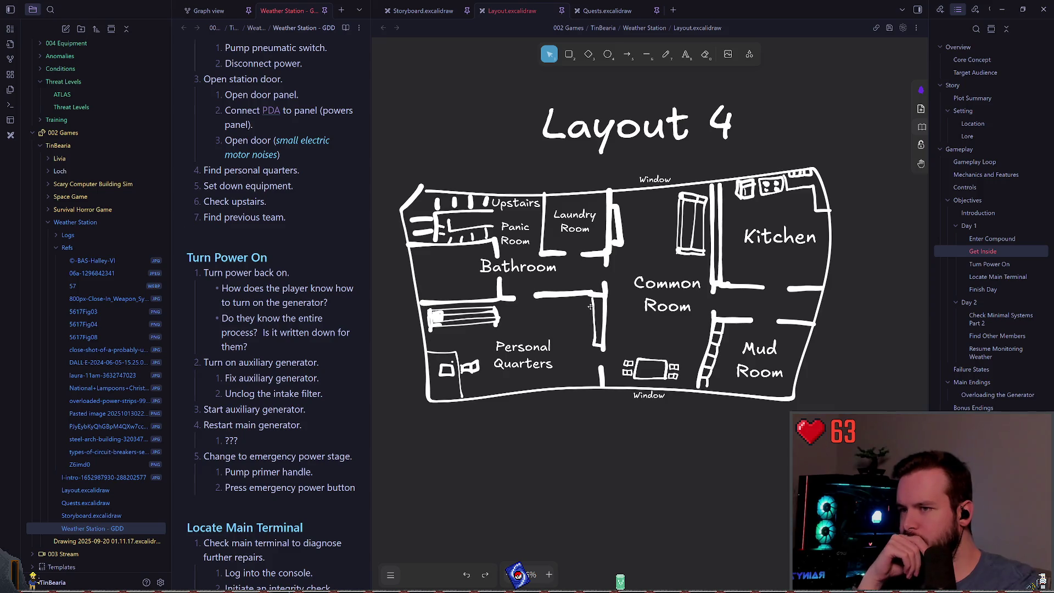
Step: Switch back to Storyboard.excalidraw, pan to the computer terminal frames and select the USER 03 label
left_click(413, 12)
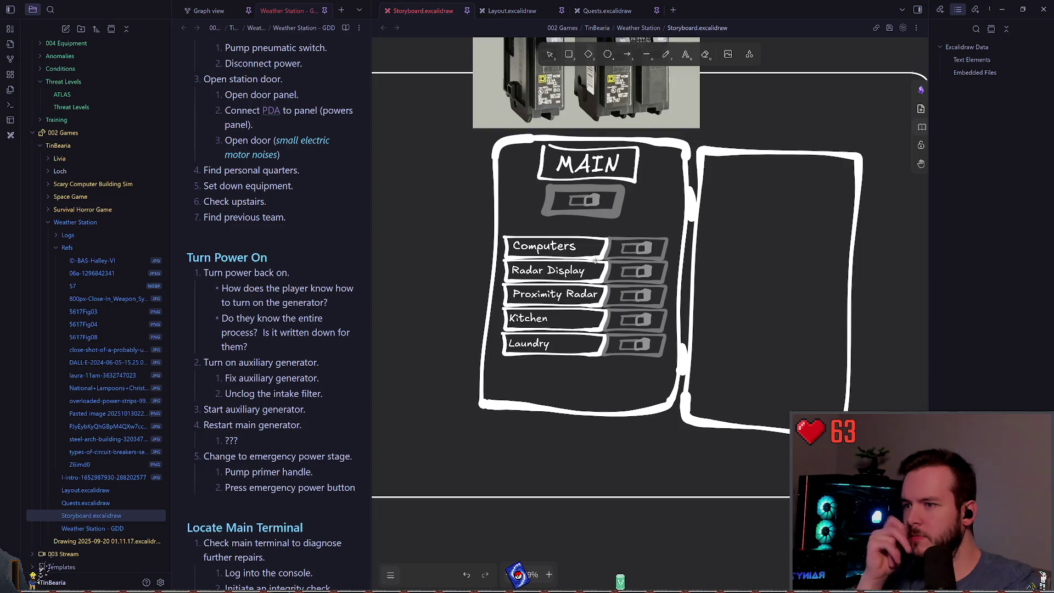
scroll(597, 261, "down", 1)
scroll(597, 268, "up", 2)
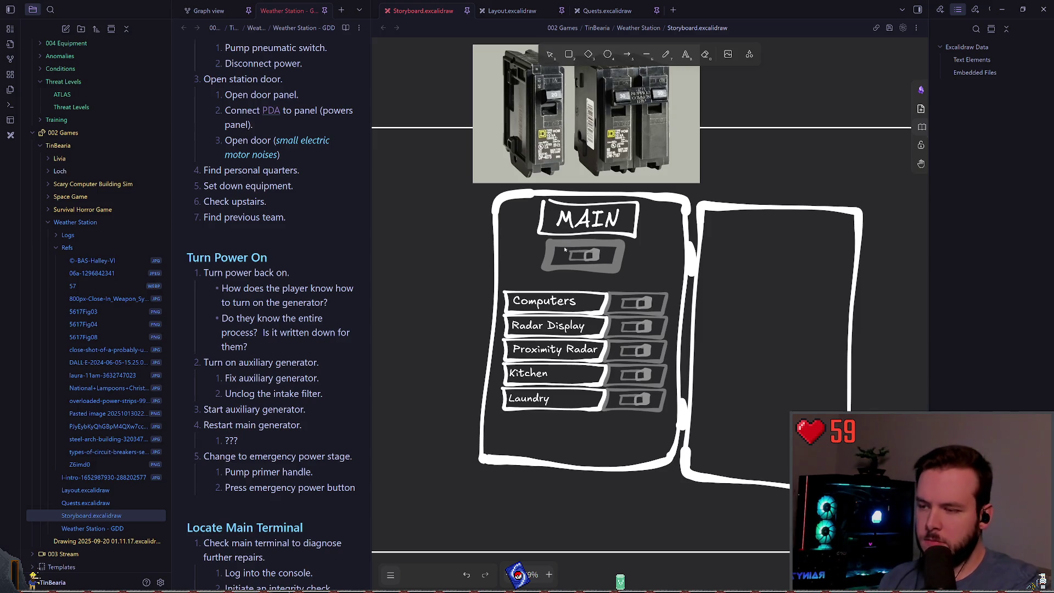
scroll(564, 257, "down", 3)
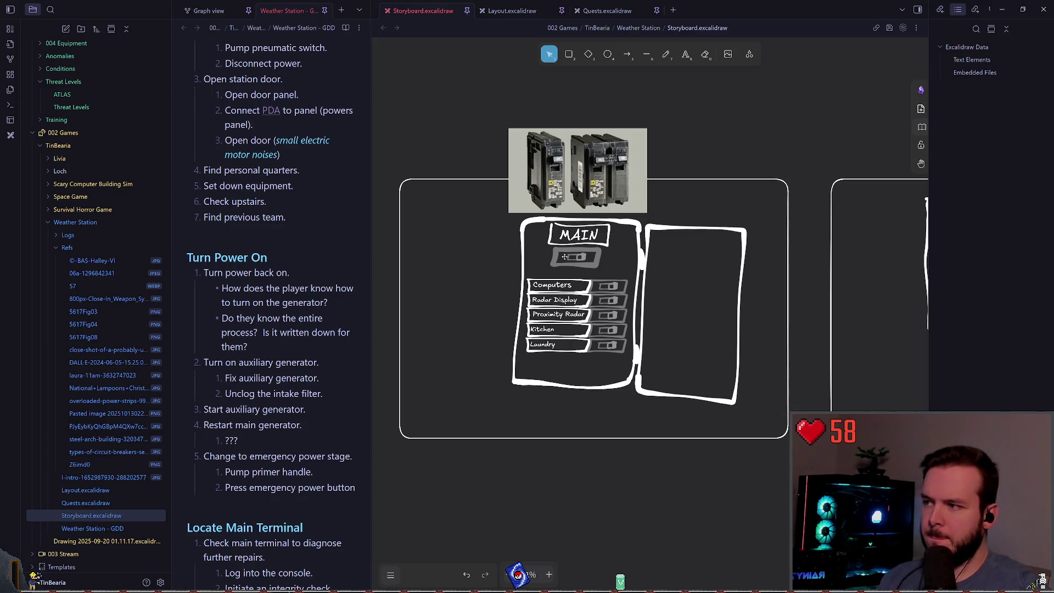
scroll(564, 257, "down", 3)
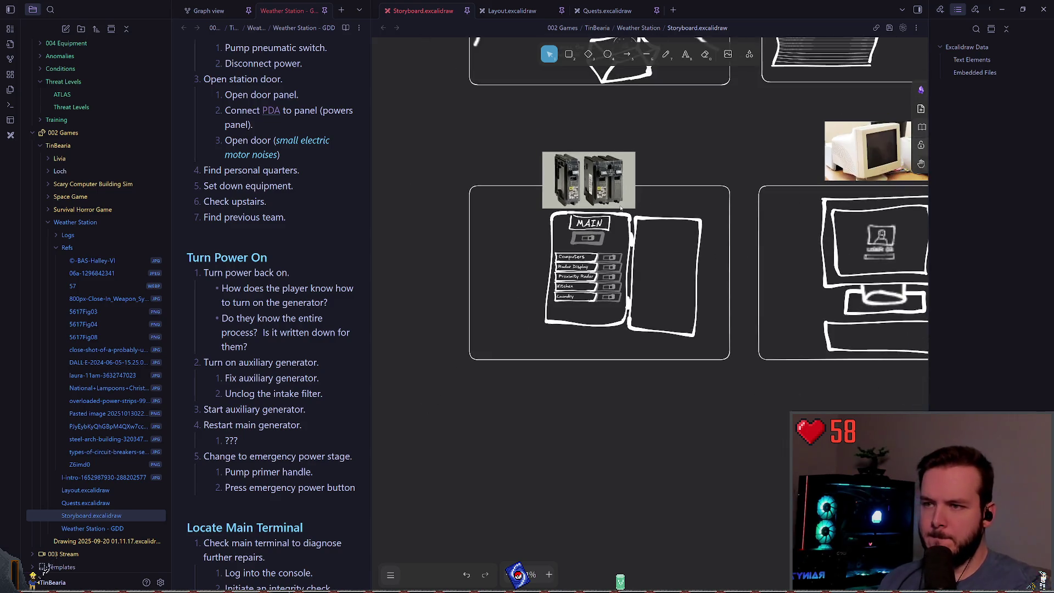
scroll(640, 233, "right", 4)
scroll(655, 240, "down", 3)
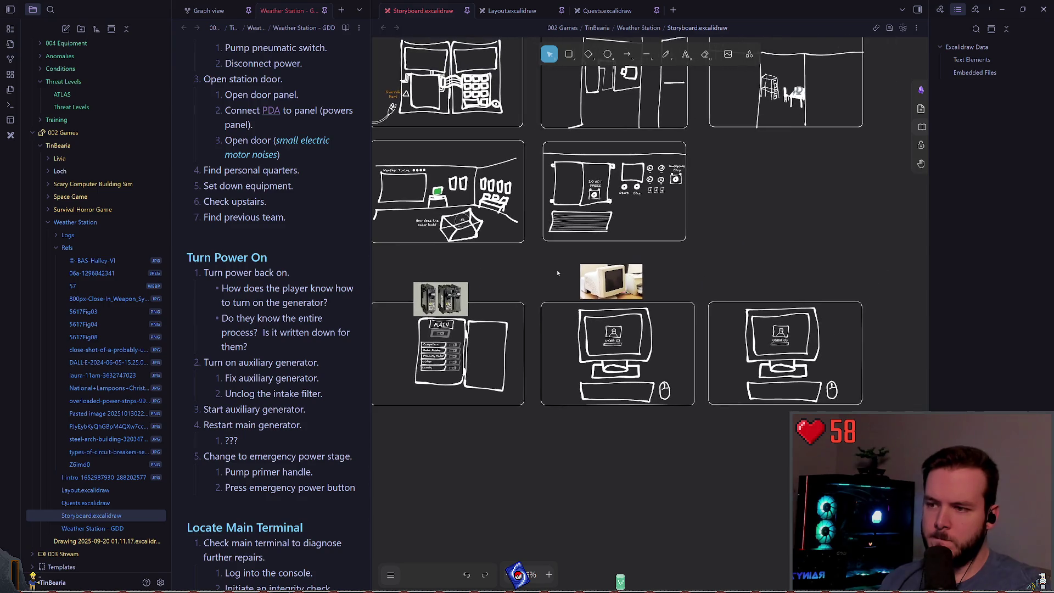
scroll(614, 272, "right", 3)
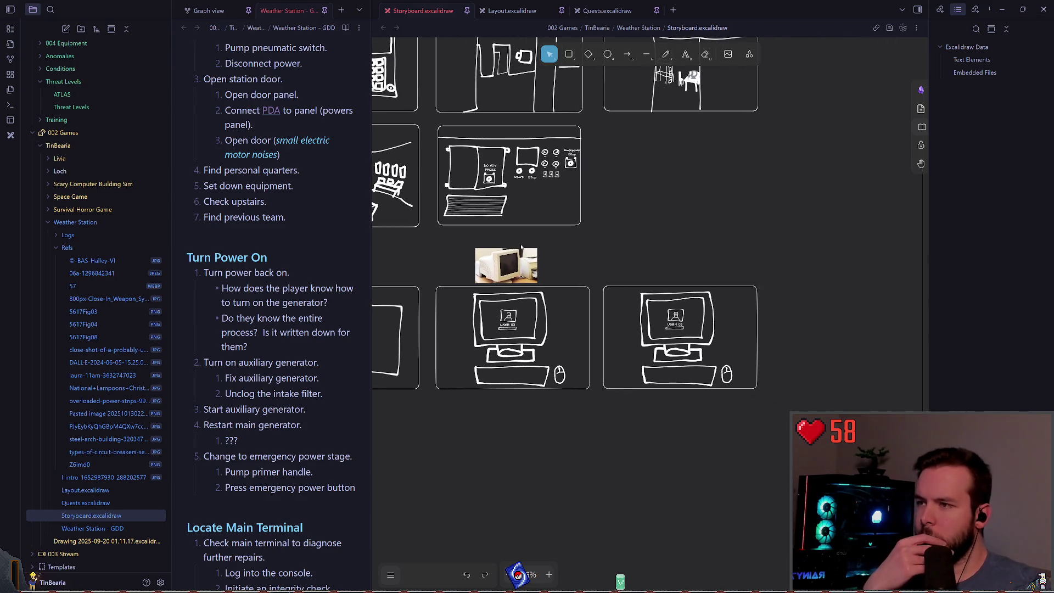
left_click_drag(590, 282, 679, 288)
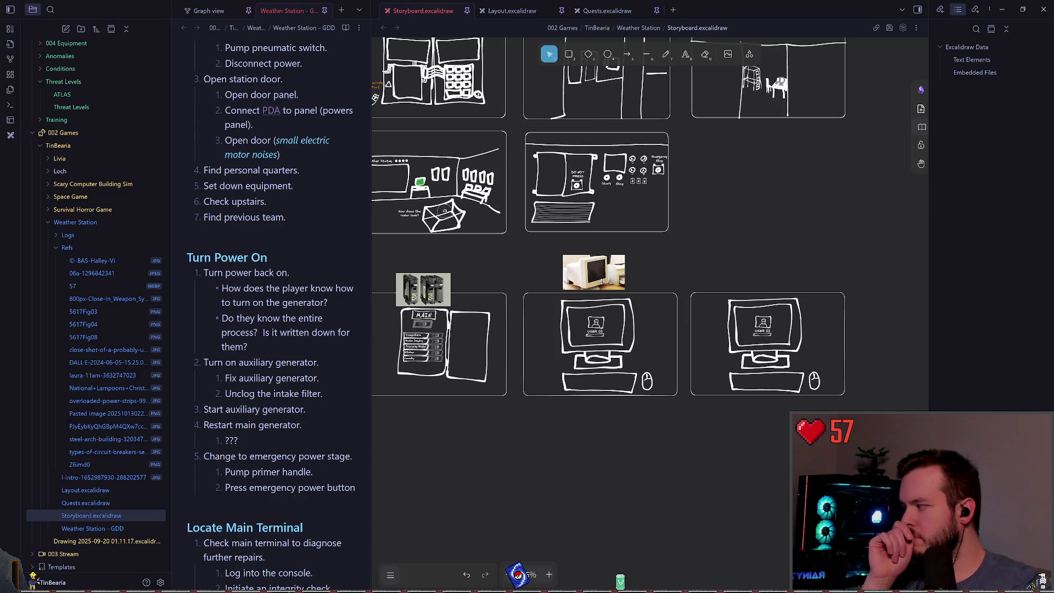
scroll(600, 281, "down", 1)
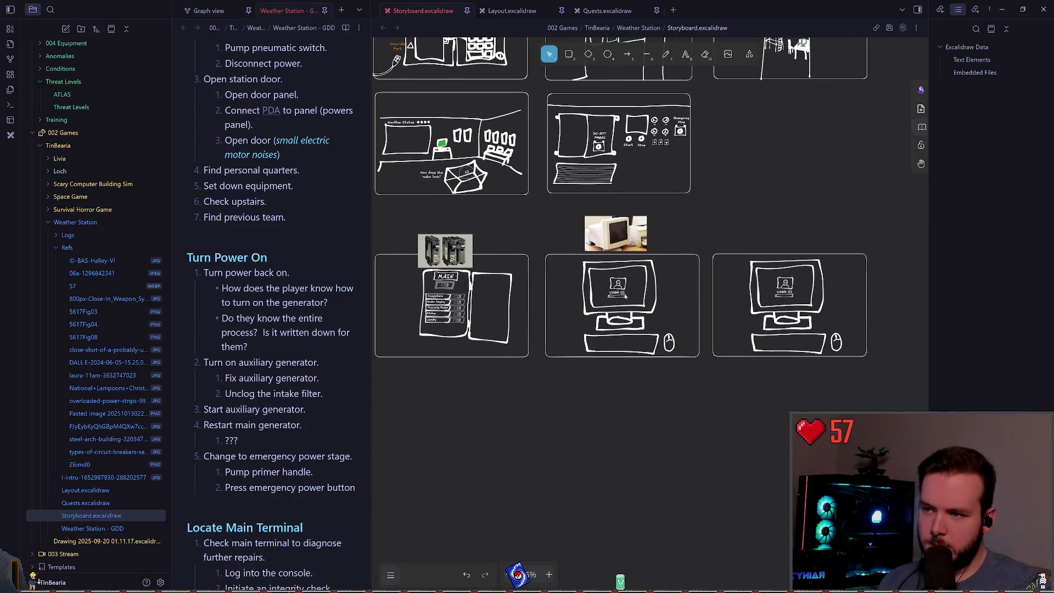
scroll(625, 296, "up", 5)
left_click(614, 282)
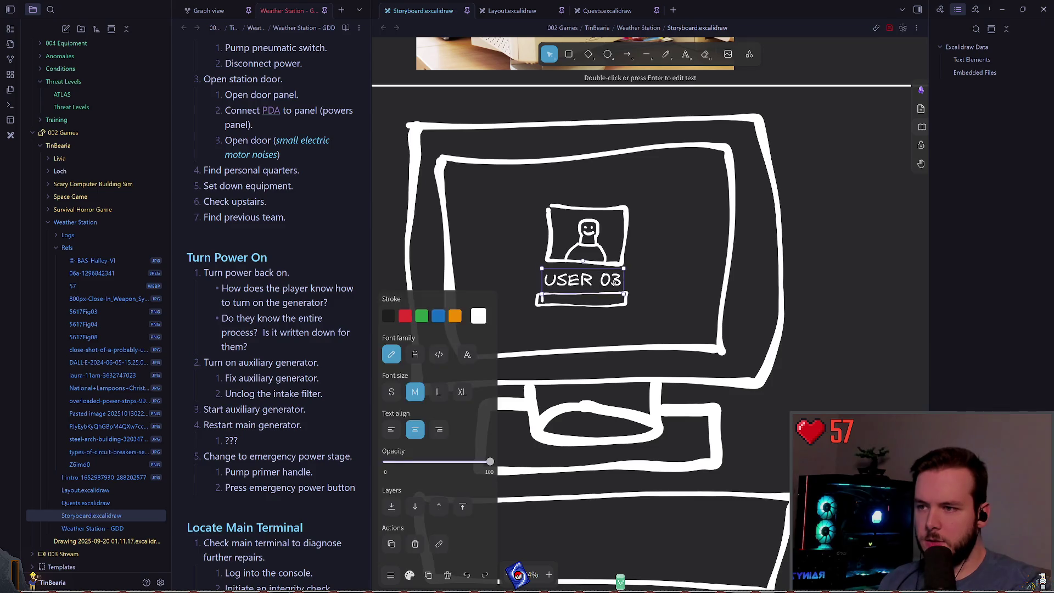
Step: Change the middle monitor's label from USER 03 to USER 01
double_click(614, 282)
type("1")
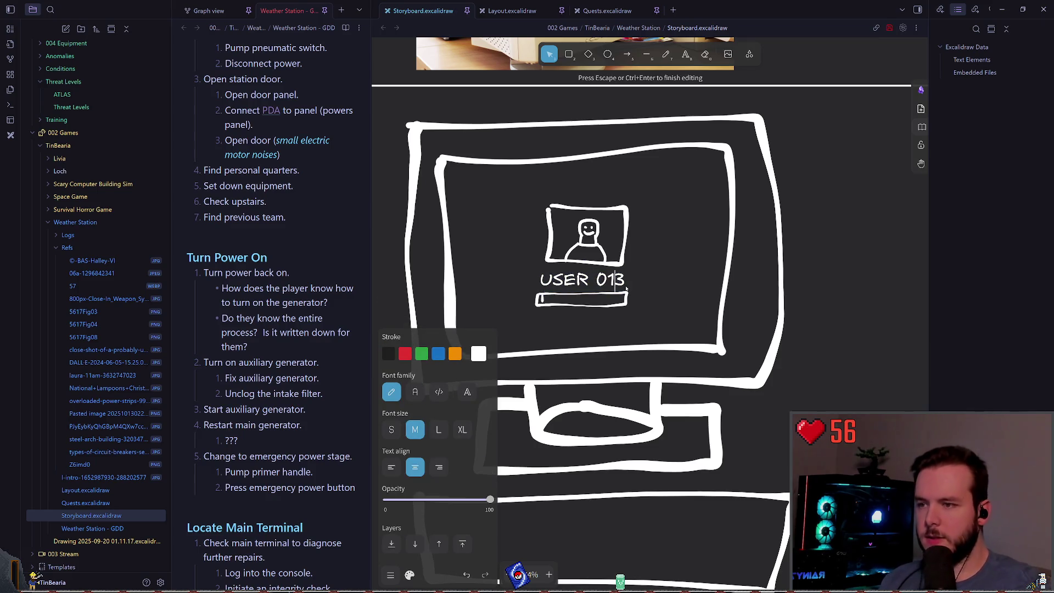
key("Delete")
key("Escape")
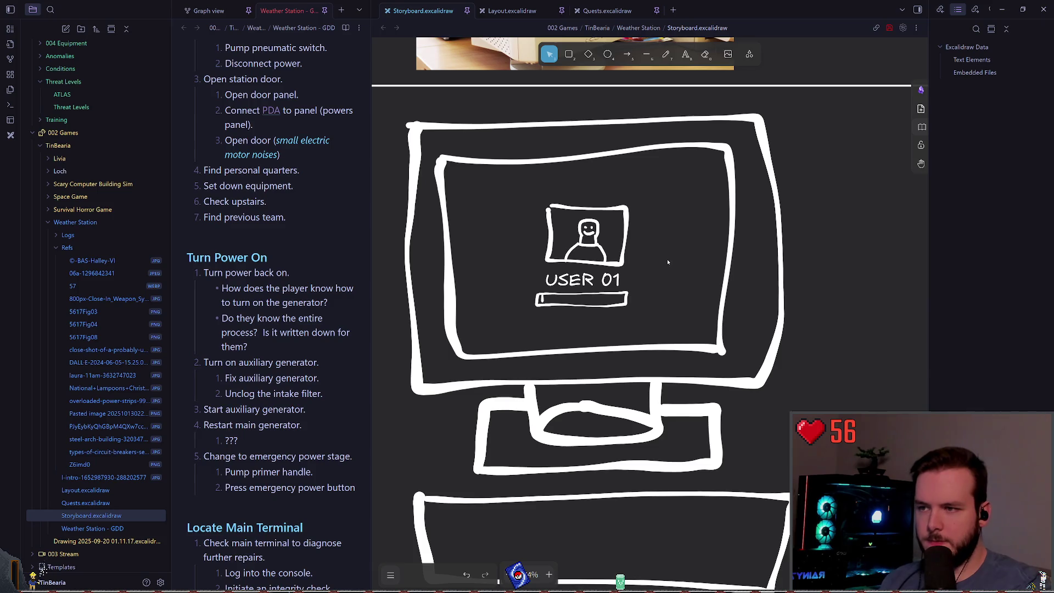
Step: Delete the next frame's USER 03 icon, label and login box
scroll(678, 277, "down", 5)
scroll(580, 274, "right", 3)
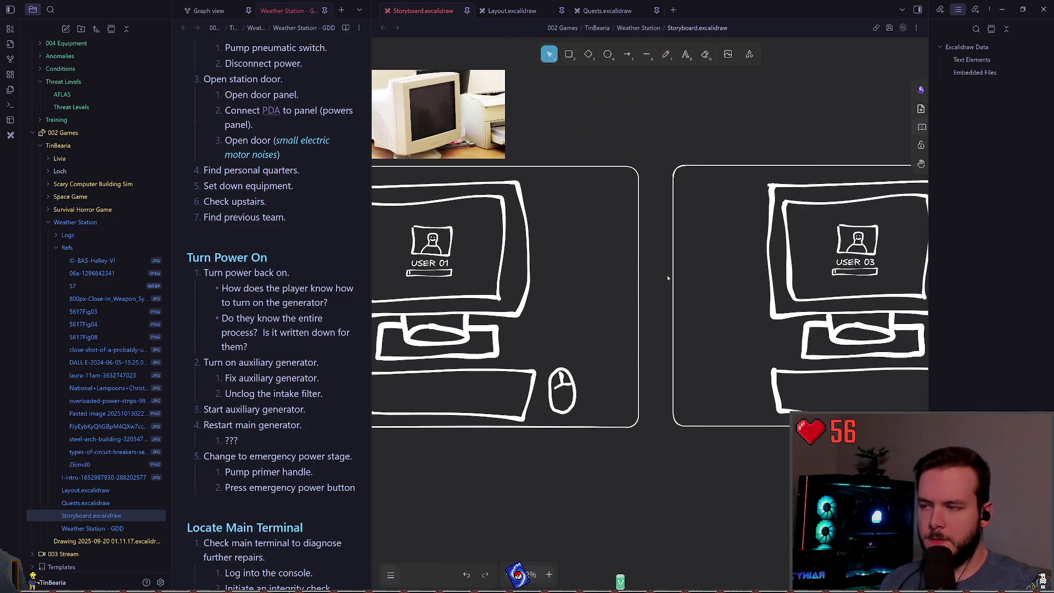
scroll(668, 278, "right", 5)
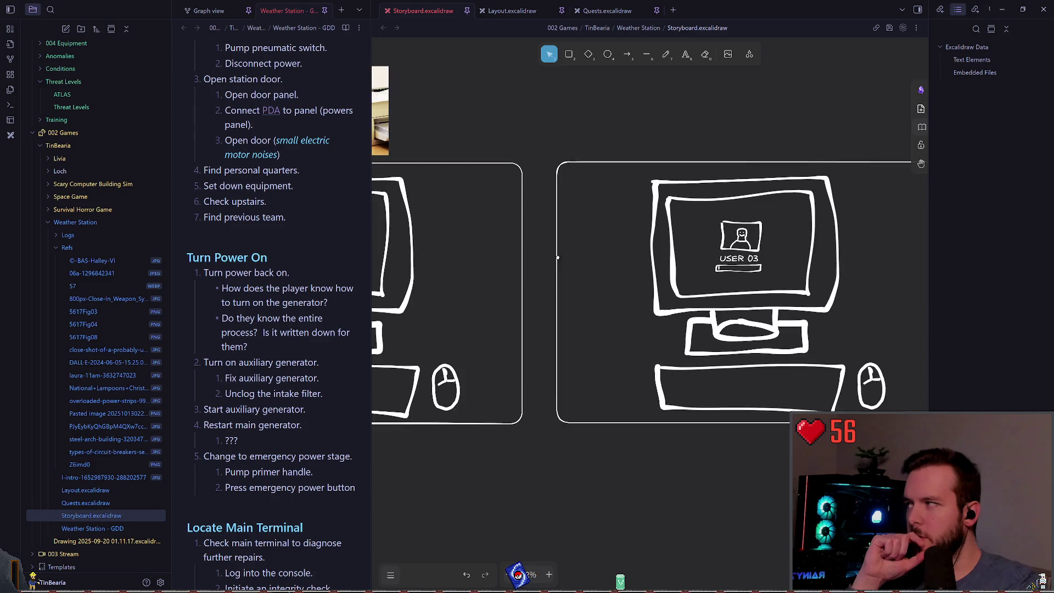
left_click_drag(628, 215, 693, 268)
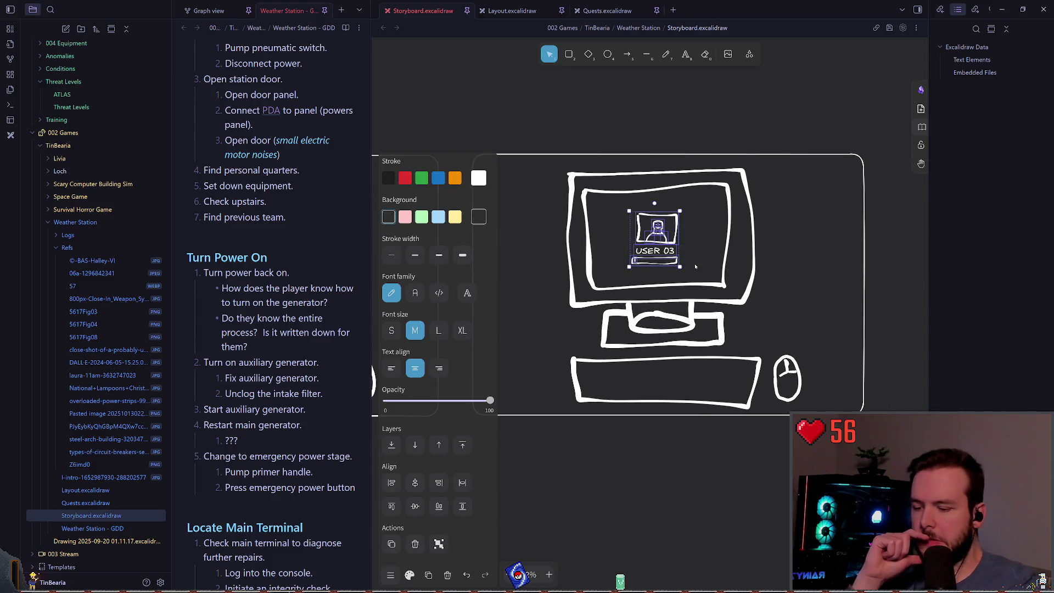
key("Delete")
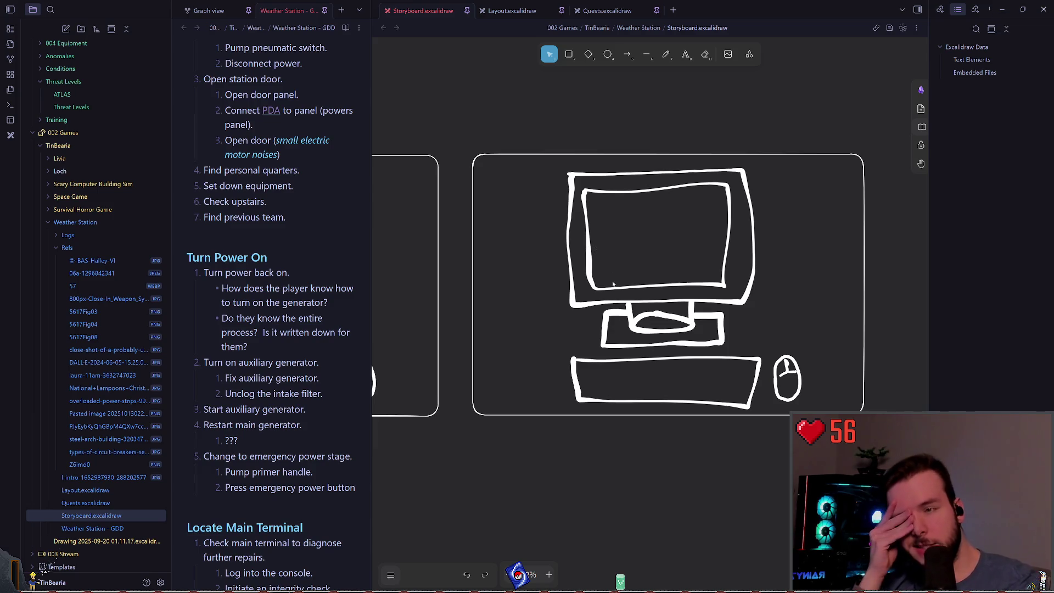
Step: Delete that frame's monitor, stand, mouse and keyboard drawings, leaving it empty
left_click_drag(829, 403, 626, 277)
left_click_drag(521, 178, 538, 171)
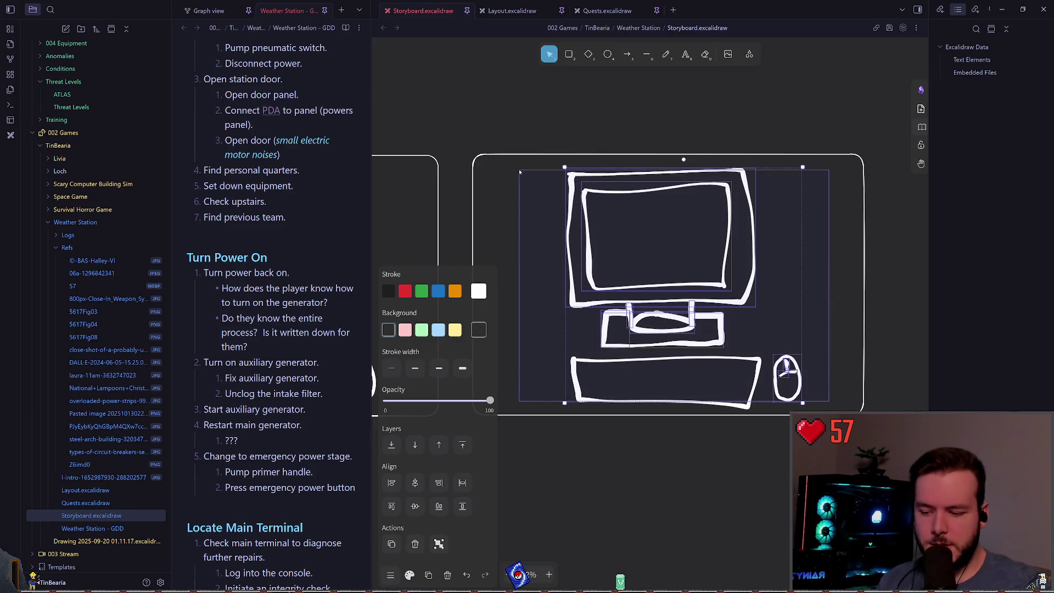
key("Delete")
left_click(639, 355)
key("Delete")
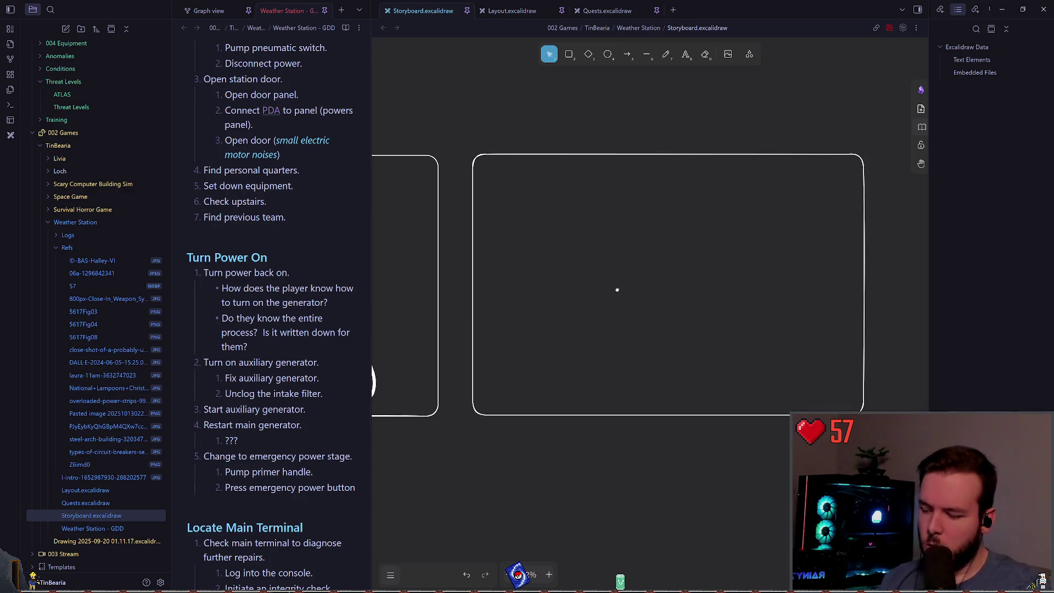
scroll(617, 289, "down", 1)
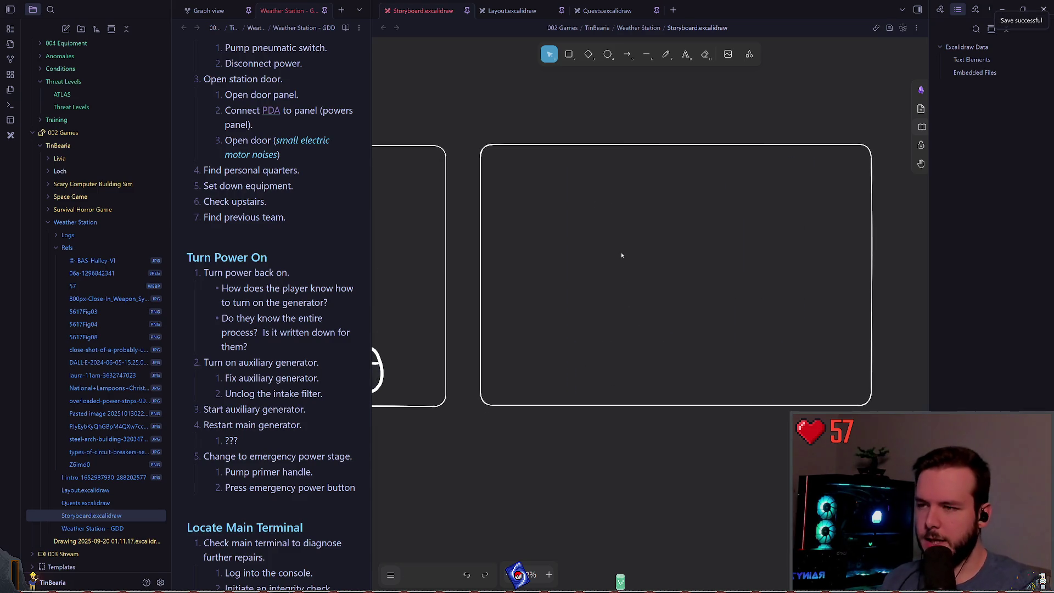
key("ctrl+z")
key("ctrl+z")
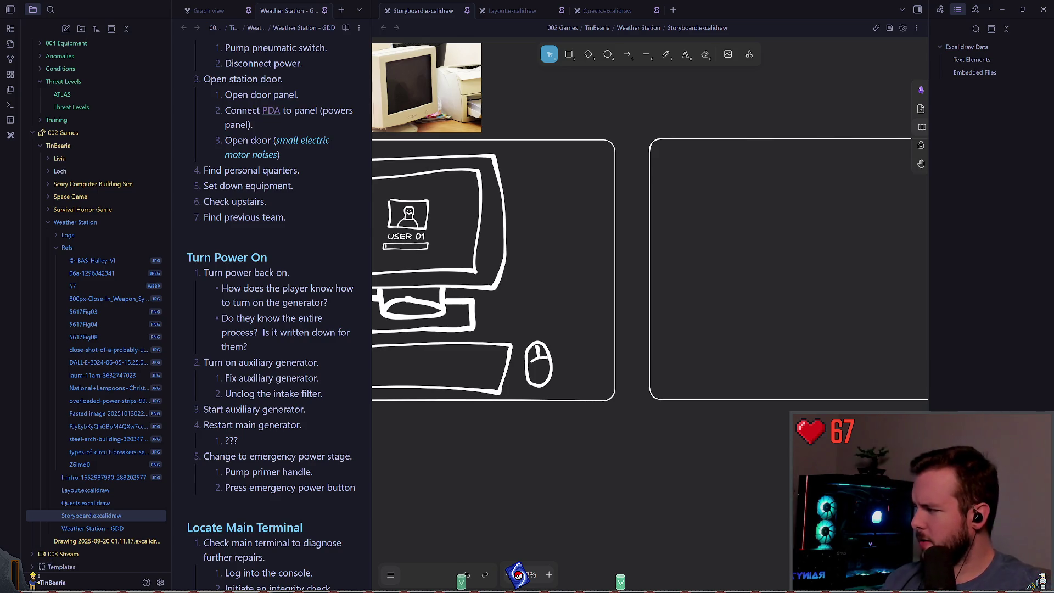
left_click_drag(644, 262, 617, 281)
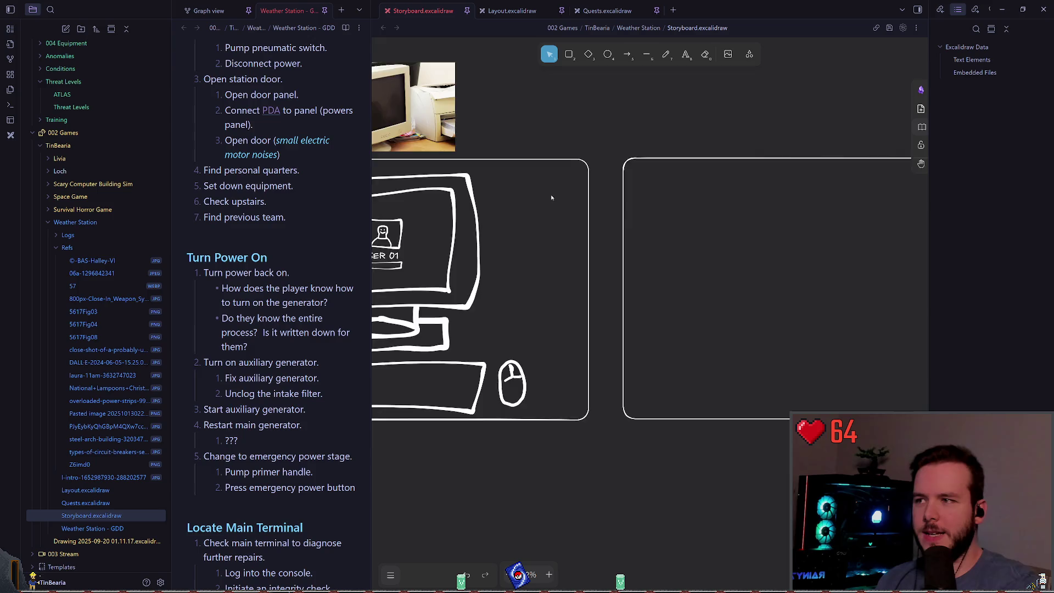
scroll(552, 198, "down", 5)
Step: Scroll the storyboard to view the MAIN breaker-panel sketch beside the breaker reference photos
scroll(611, 273, "up", 5)
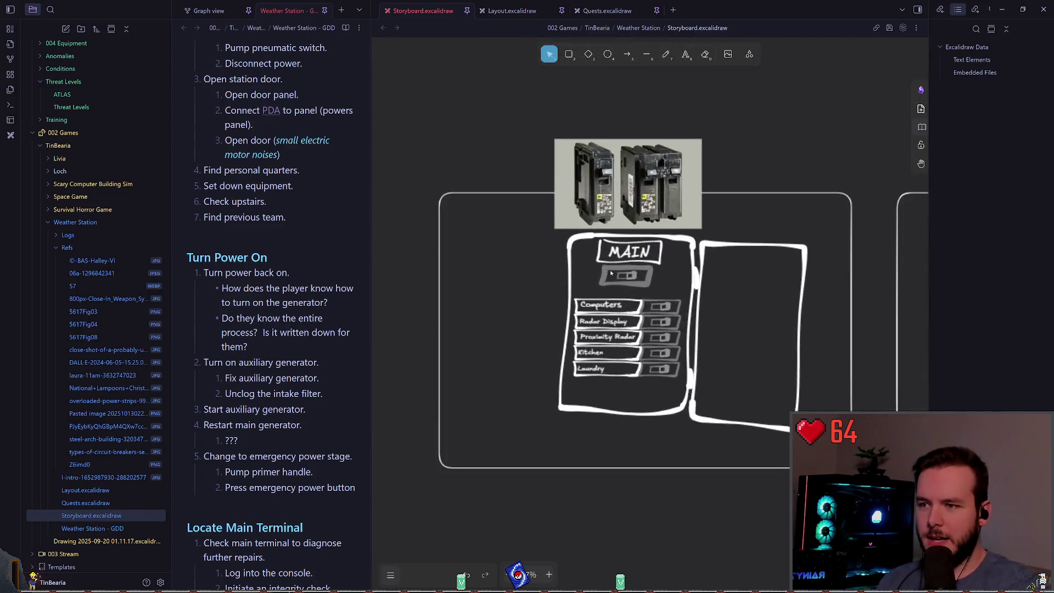
scroll(611, 273, "up", 3)
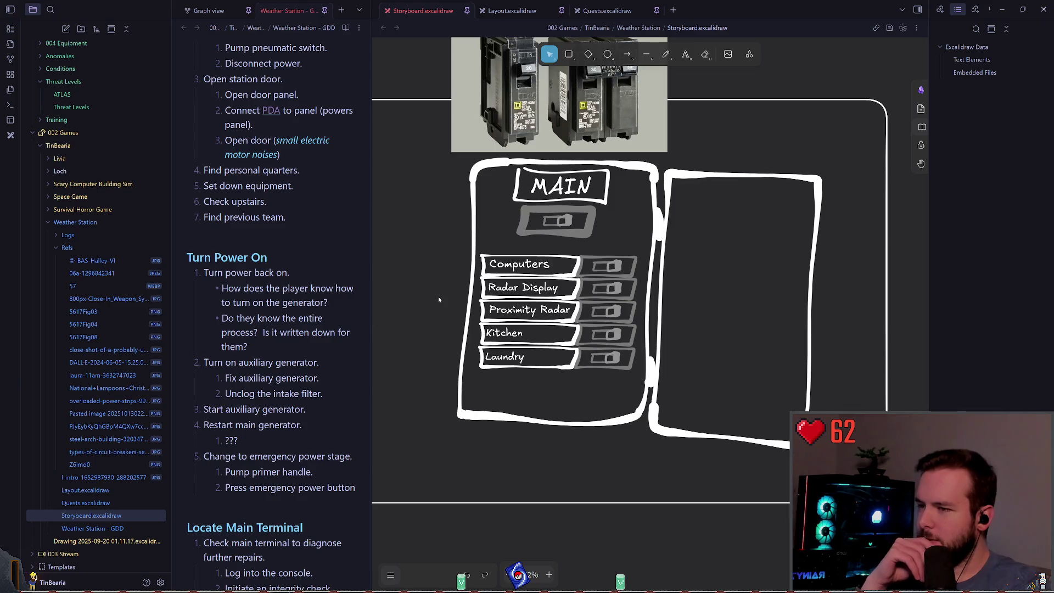
scroll(434, 263, "right", 1)
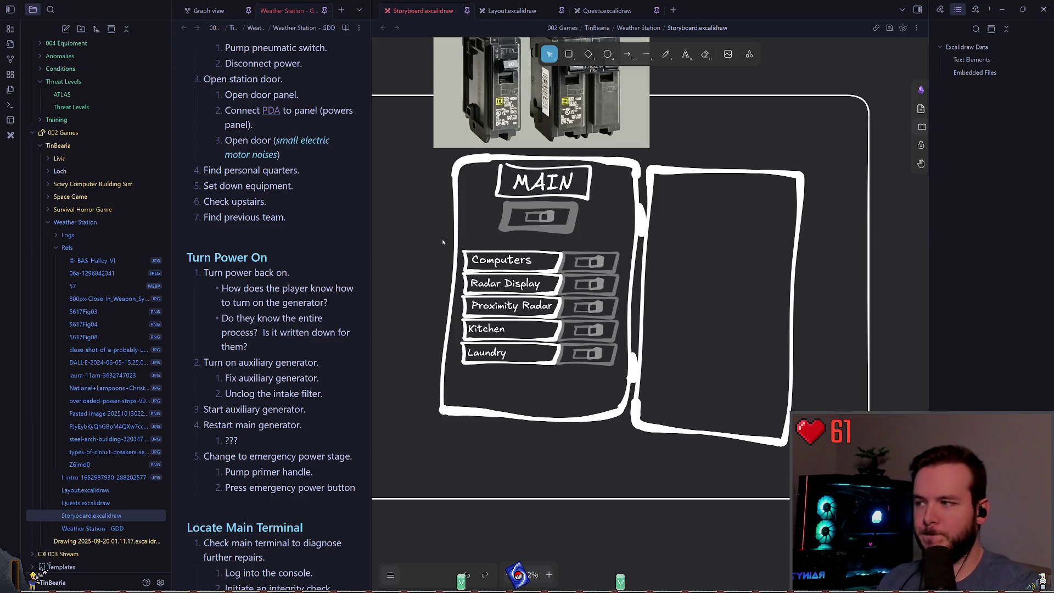
scroll(542, 250, "down", 3)
scroll(549, 244, "right", 5)
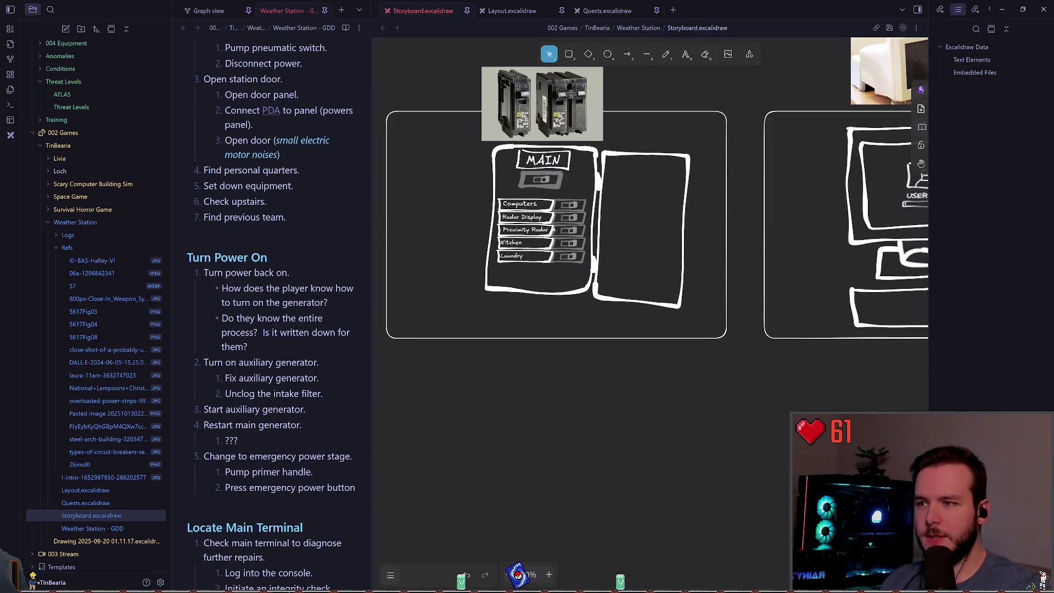
scroll(539, 187, "right", 10)
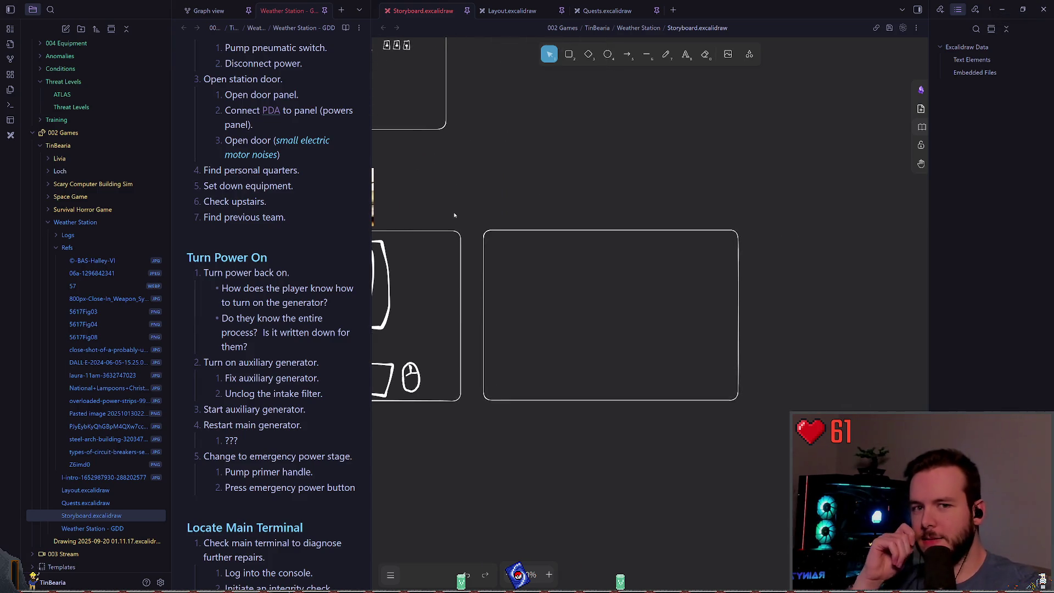
scroll(454, 215, "up", 3)
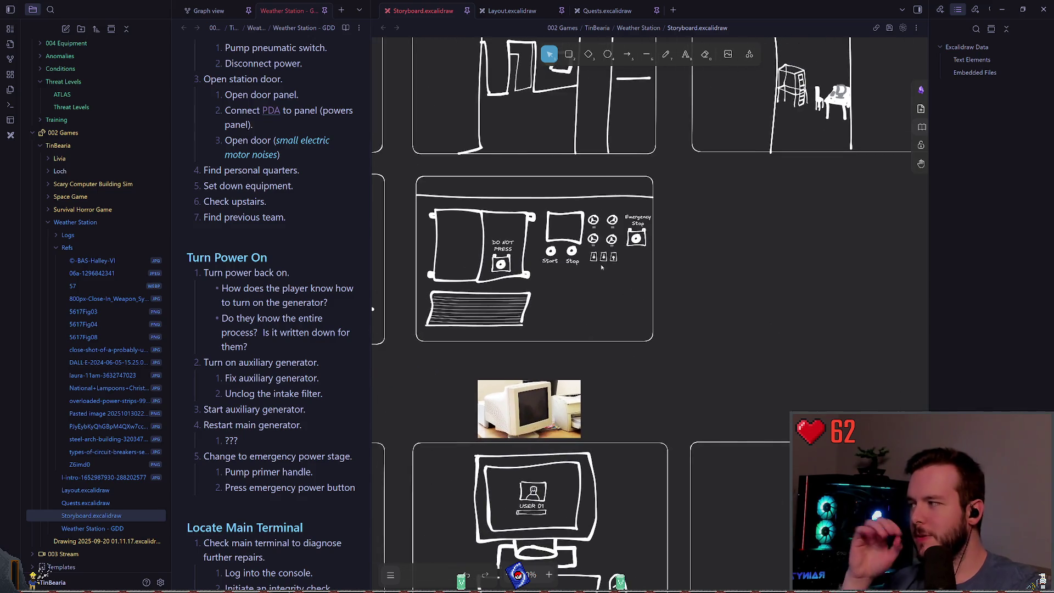
scroll(602, 268, "up", 5)
scroll(602, 268, "right", 5)
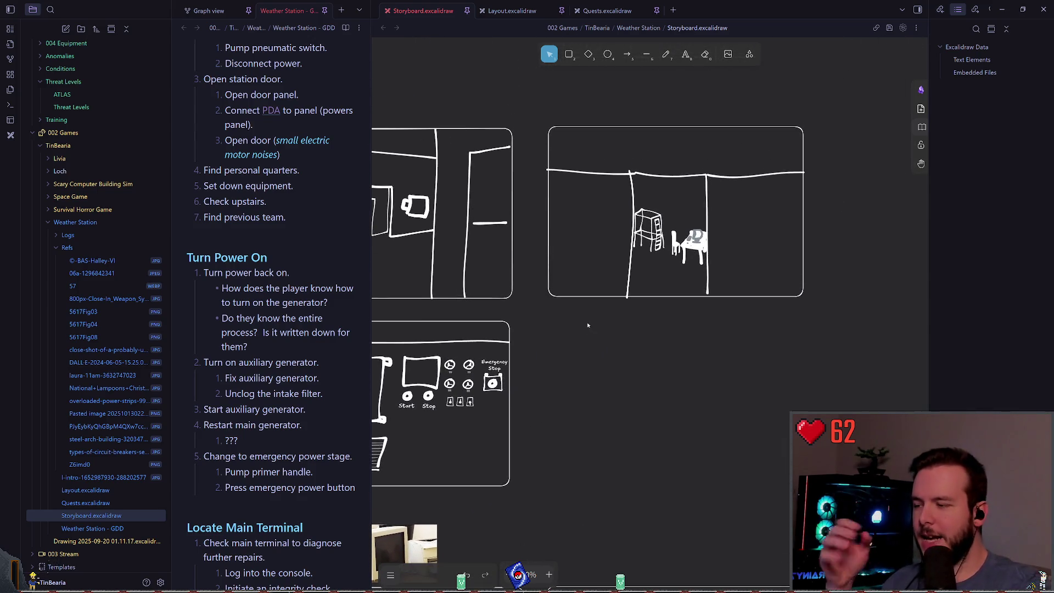
scroll(566, 310, "left", 5)
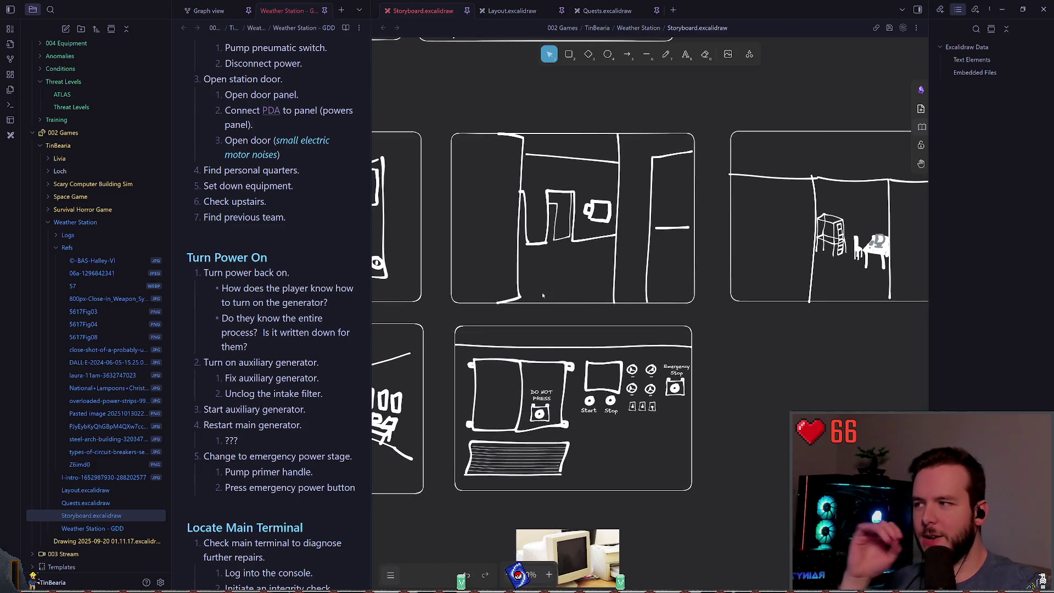
scroll(542, 295, "left", 6)
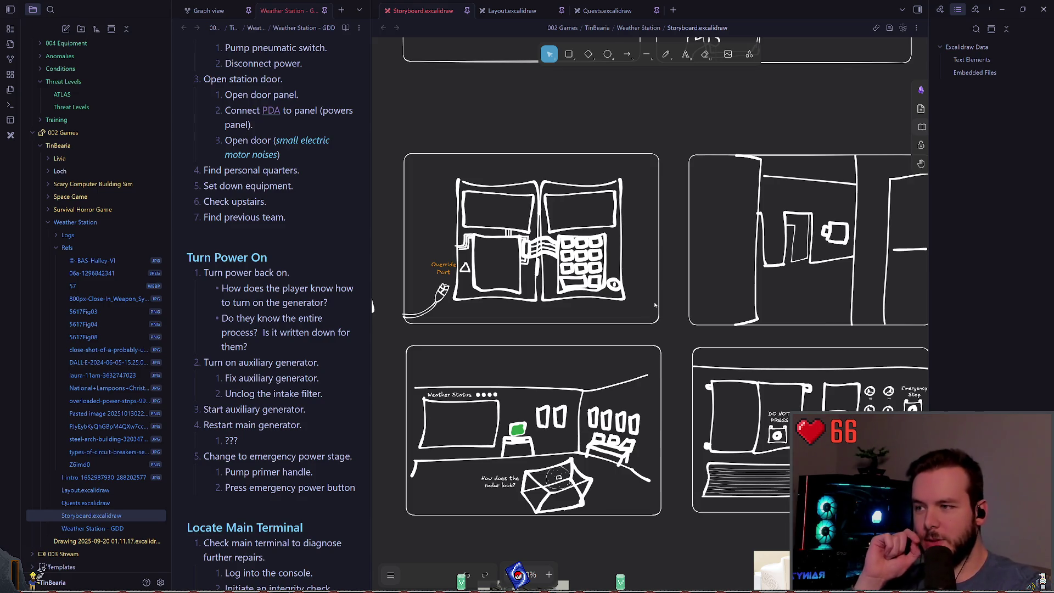
scroll(668, 304, "up", 5)
scroll(668, 305, "right", 5)
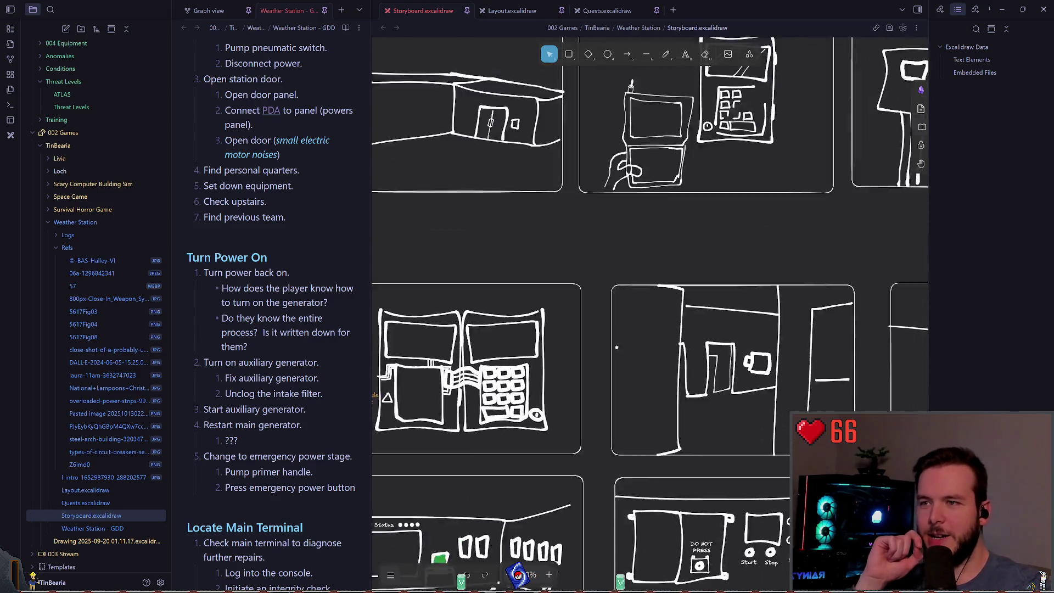
scroll(621, 344, "up", 3)
scroll(621, 343, "left", 2)
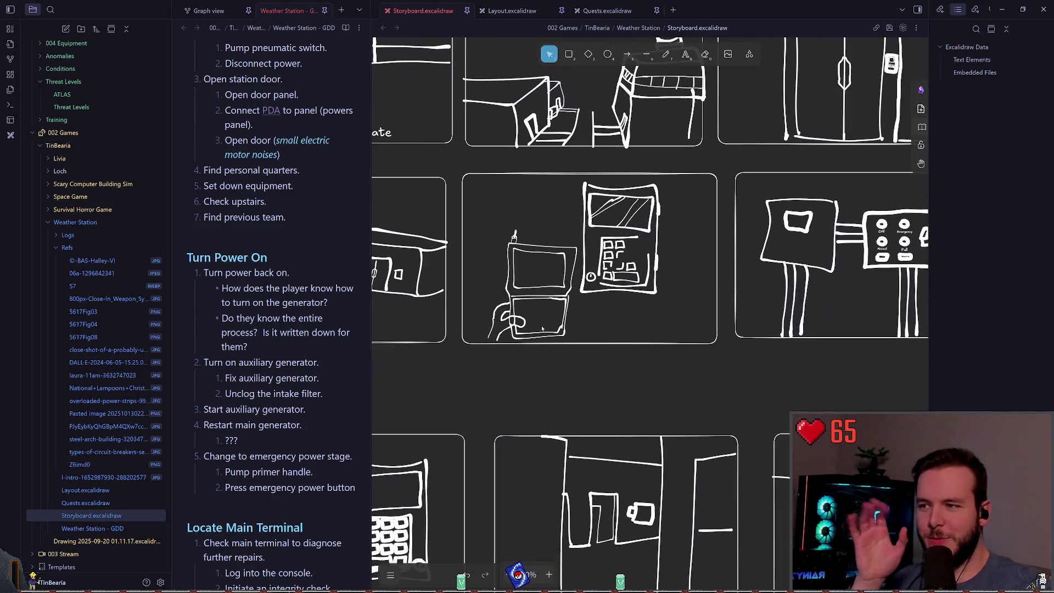
scroll(591, 357, "down", 5)
scroll(591, 357, "right", 5)
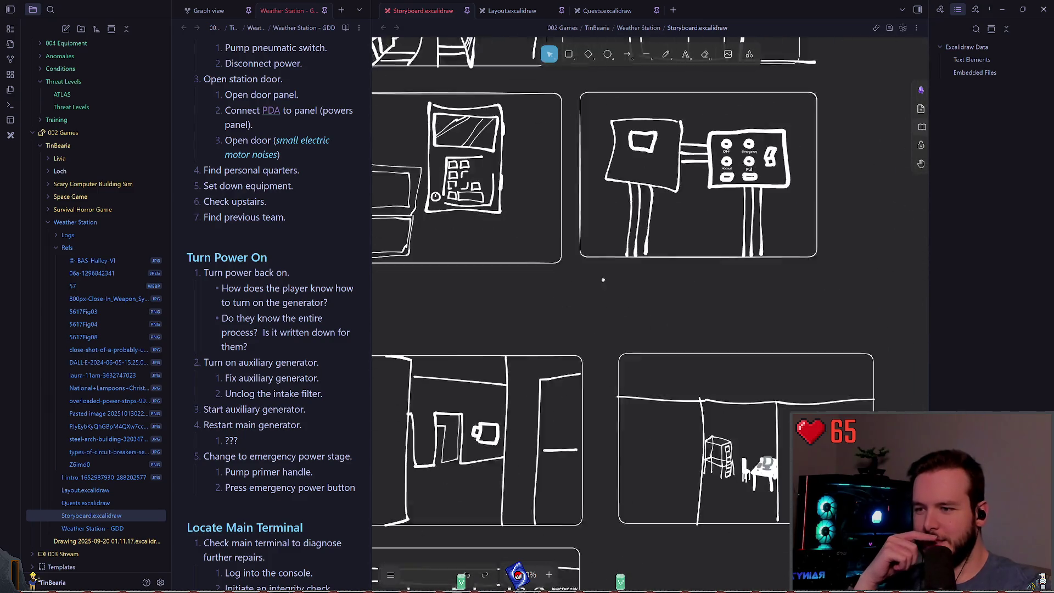
scroll(590, 276, "down", 4)
scroll(590, 276, "left", 3)
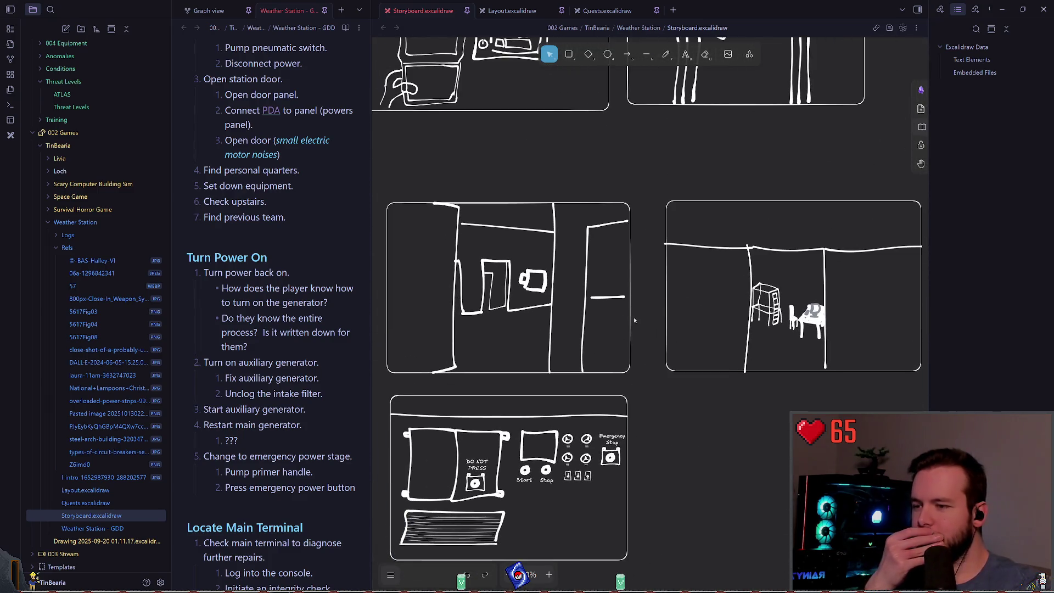
scroll(685, 274, "down", 5)
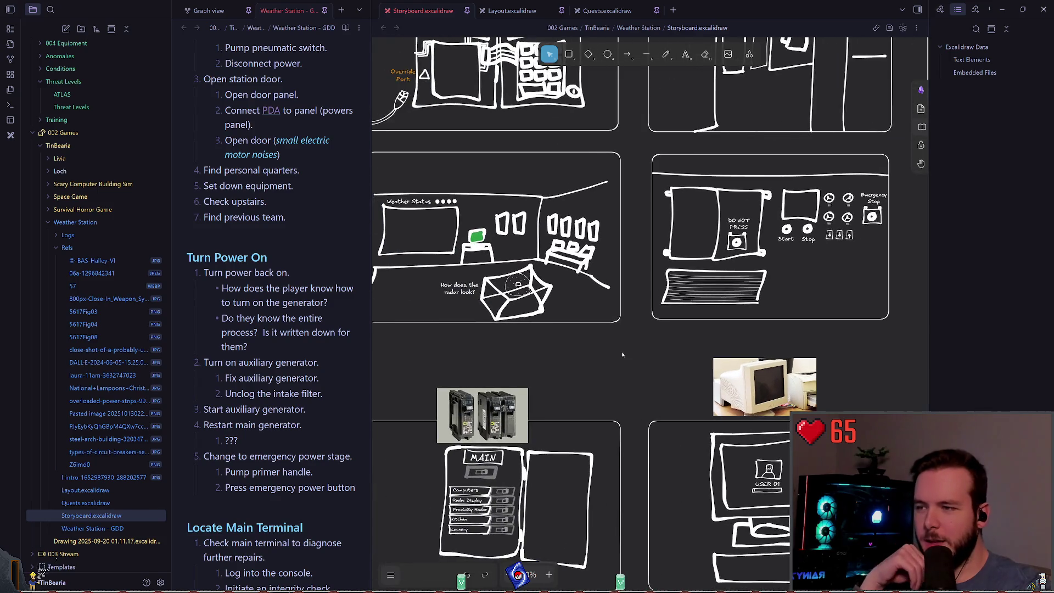
scroll(556, 285, "right", 5)
scroll(558, 271, "left", 10)
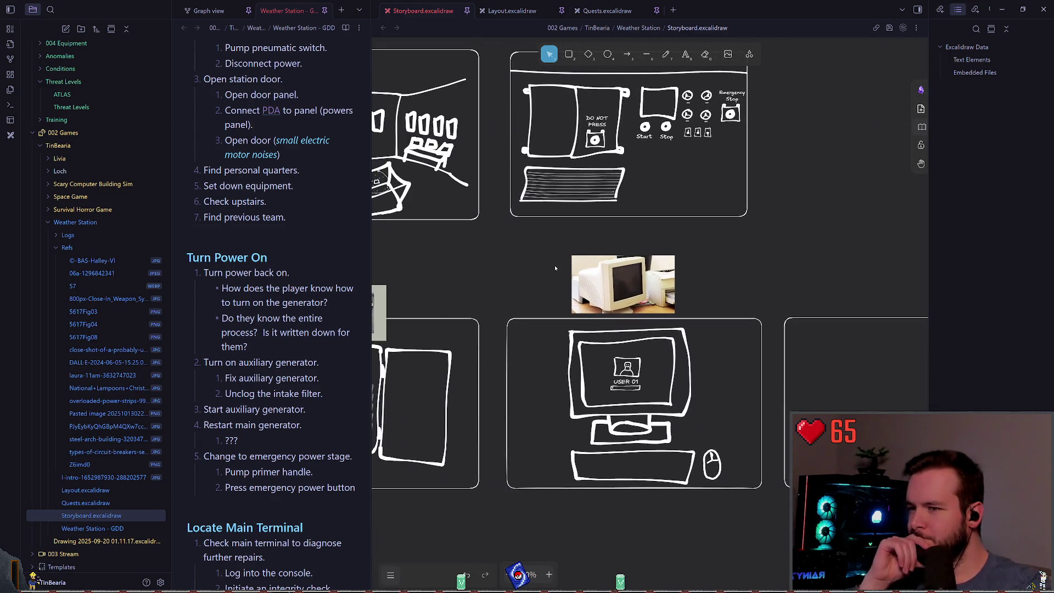
scroll(661, 293, "right", 5)
scroll(661, 293, "down", 2)
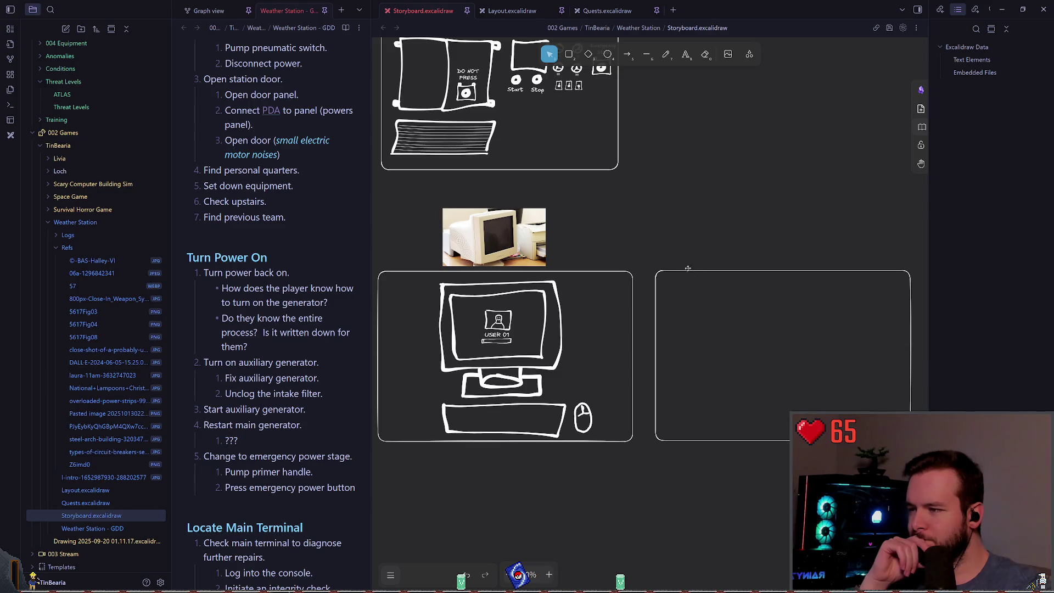
mouse_move(688, 268)
left_mouse_down()
mouse_move(565, 224)
mouse_move(450, 205)
mouse_move(505, 207)
left_mouse_up()
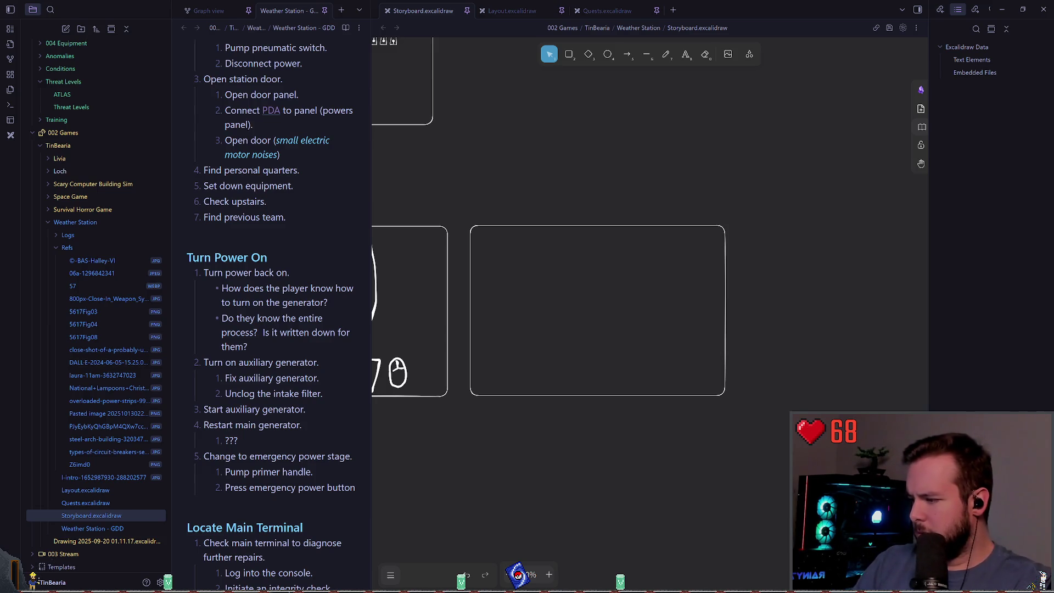
scroll(634, 266, "left", 5)
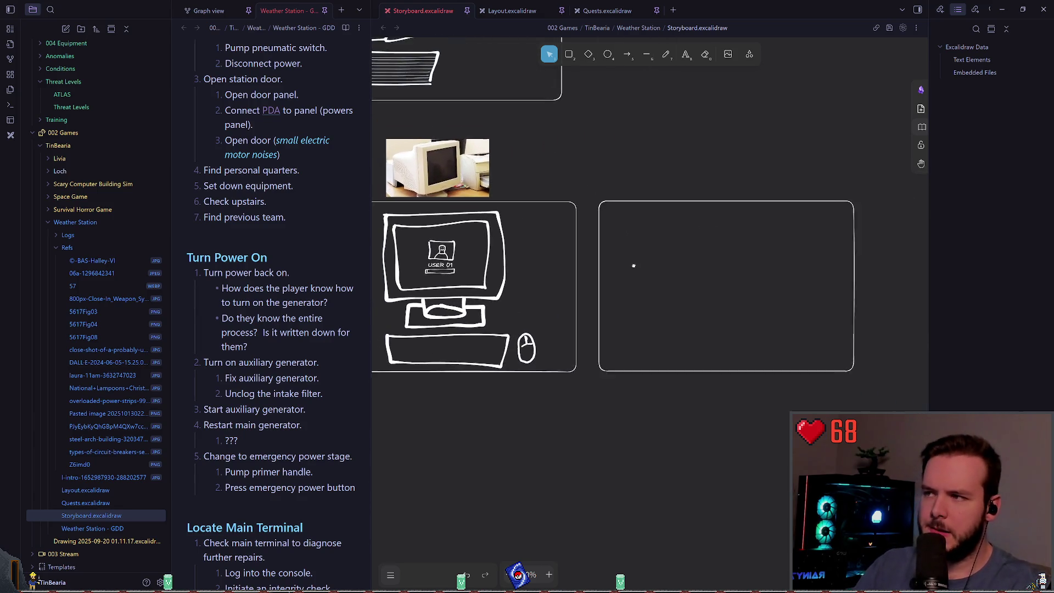
scroll(633, 266, "up", 1)
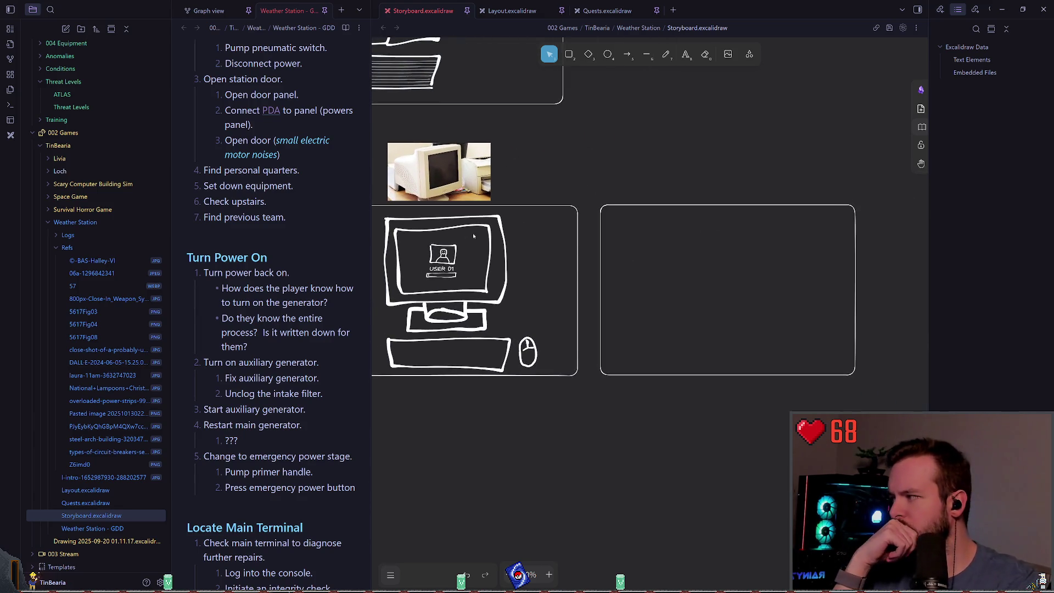
scroll(510, 224, "right", 3)
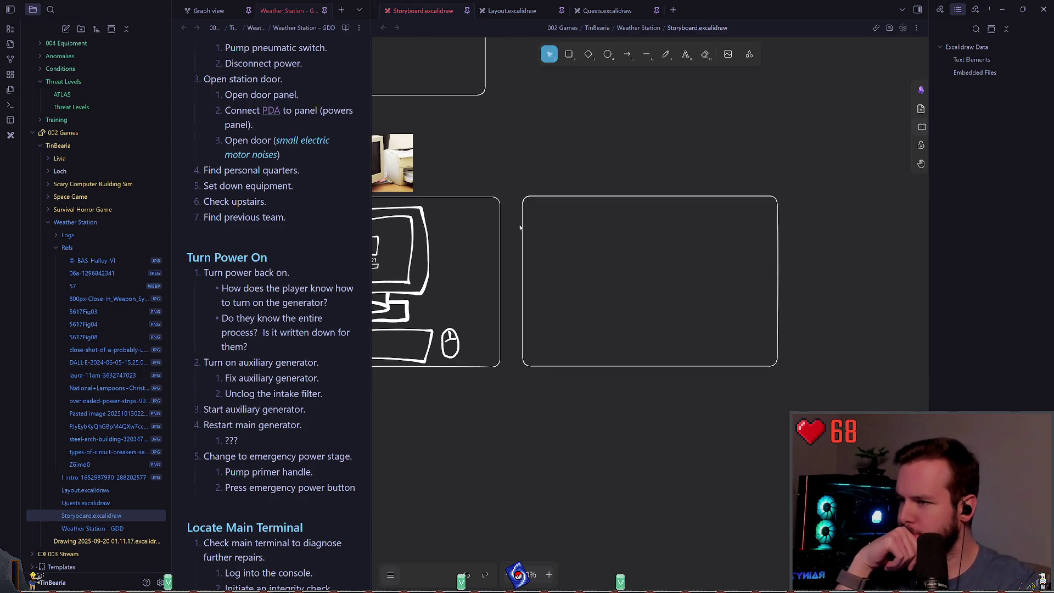
scroll(540, 270, "left", 2)
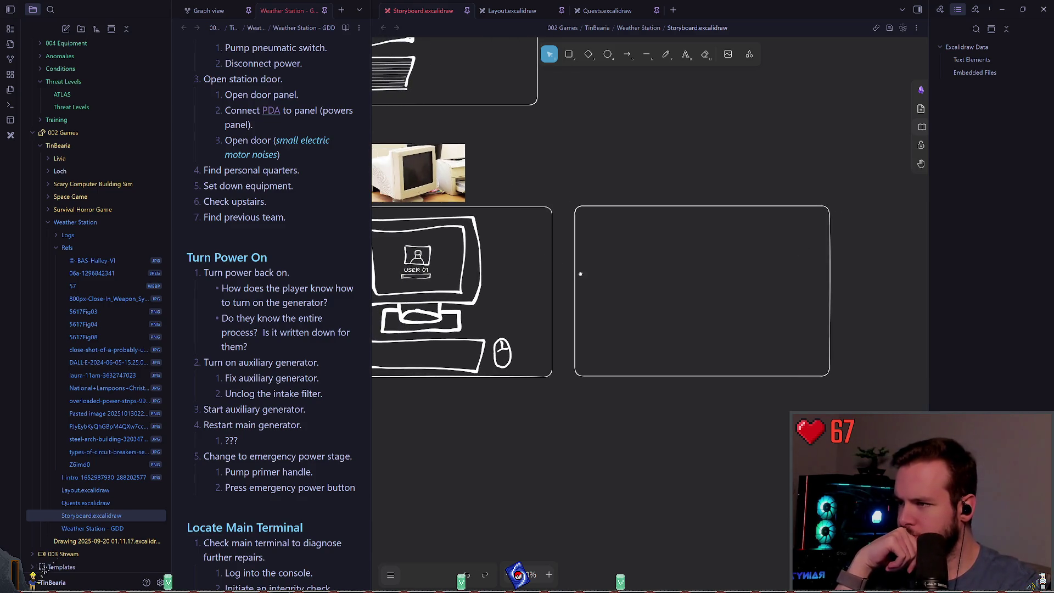
scroll(604, 274, "left", 2)
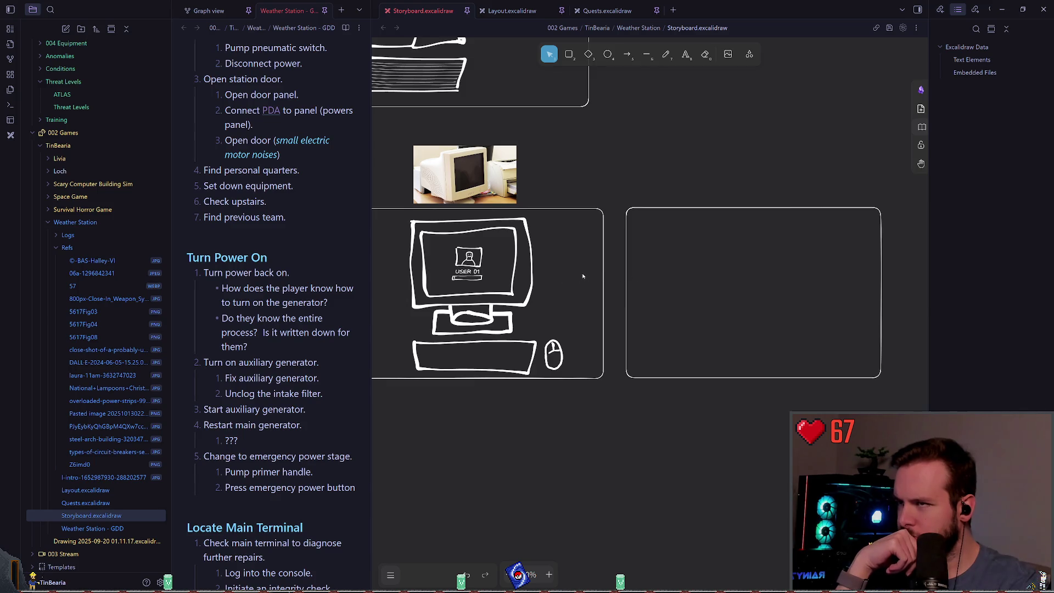
scroll(583, 275, "right", 2)
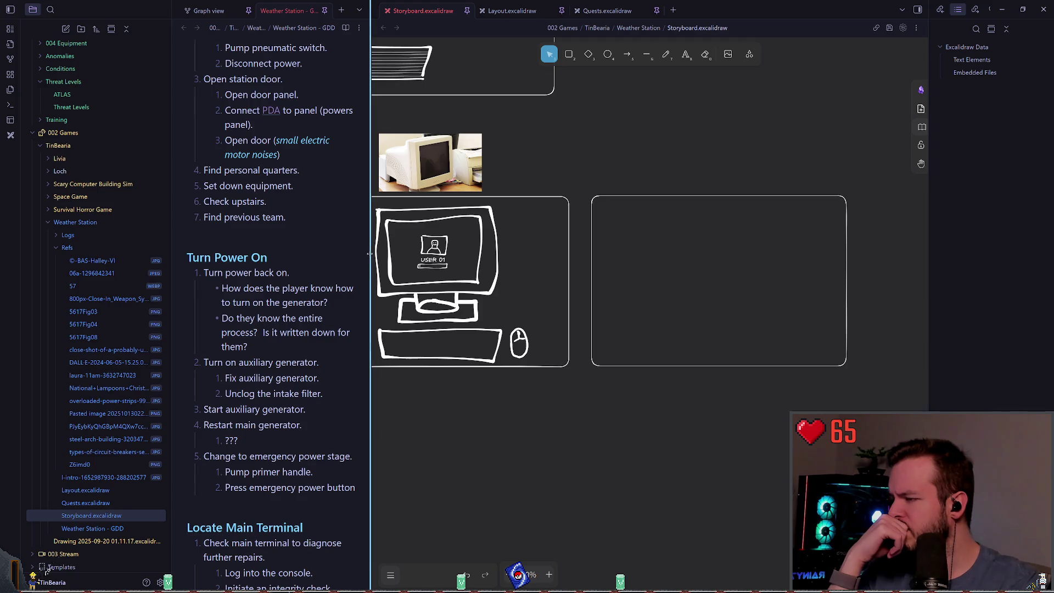
Step: Widen the Weather Station - GDD pane, shrinking the storyboard to an overview
left_click_drag(370, 253, 581, 264)
scroll(370, 257, "up", 3)
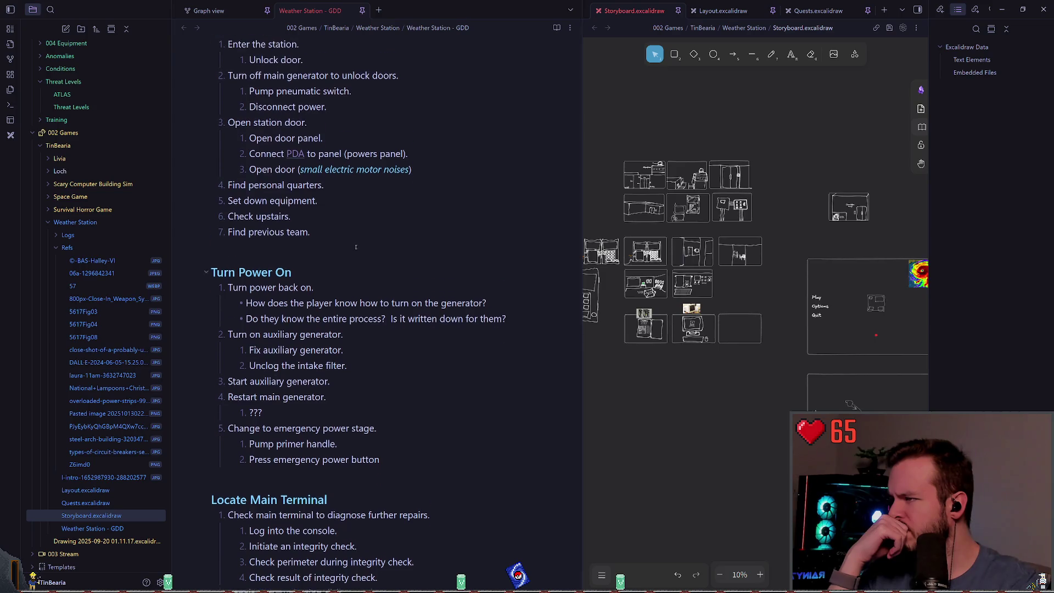
scroll(371, 256, "down", 3)
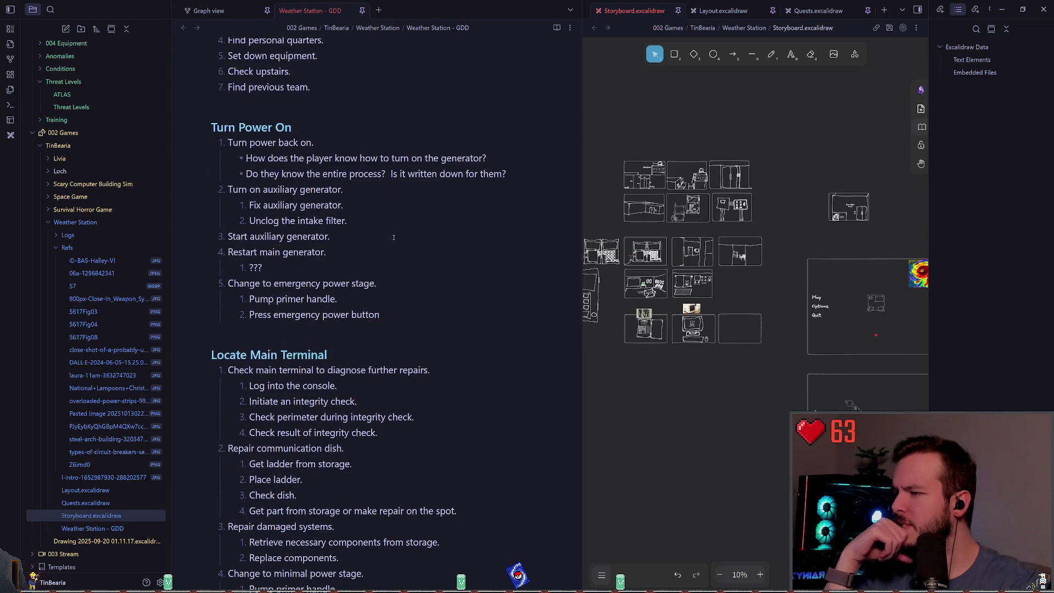
scroll(401, 248, "down", 2)
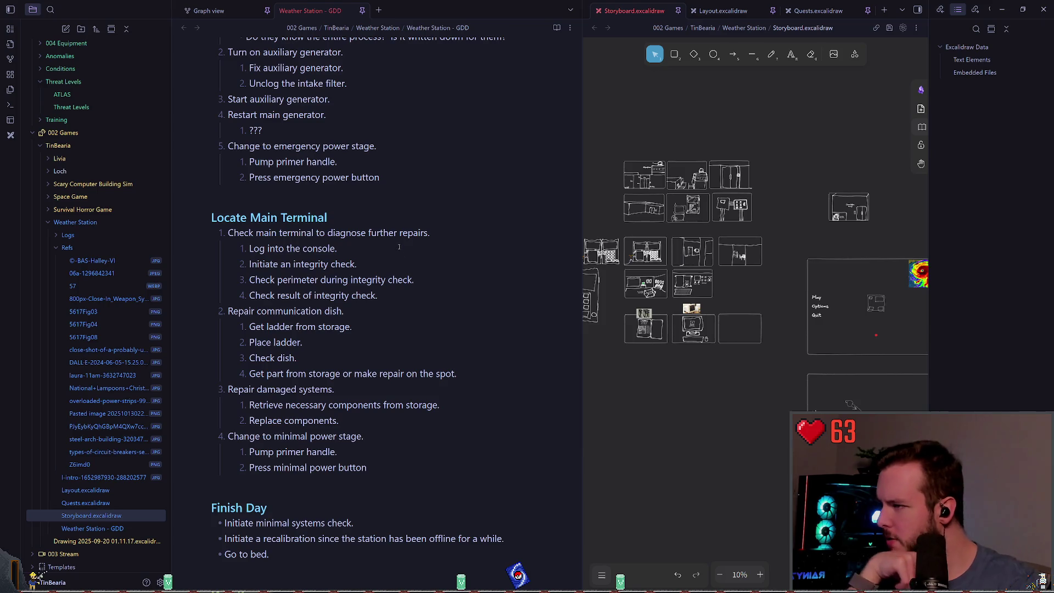
left_click(399, 246)
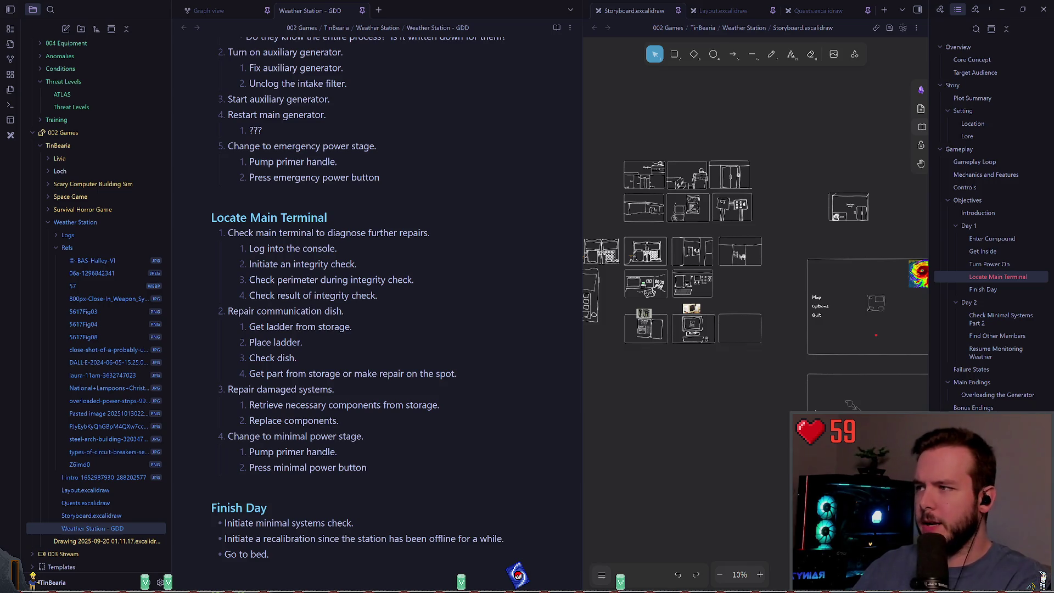
Step: Place the caret on the blank line above the Locate Main Terminal heading
left_click(339, 248)
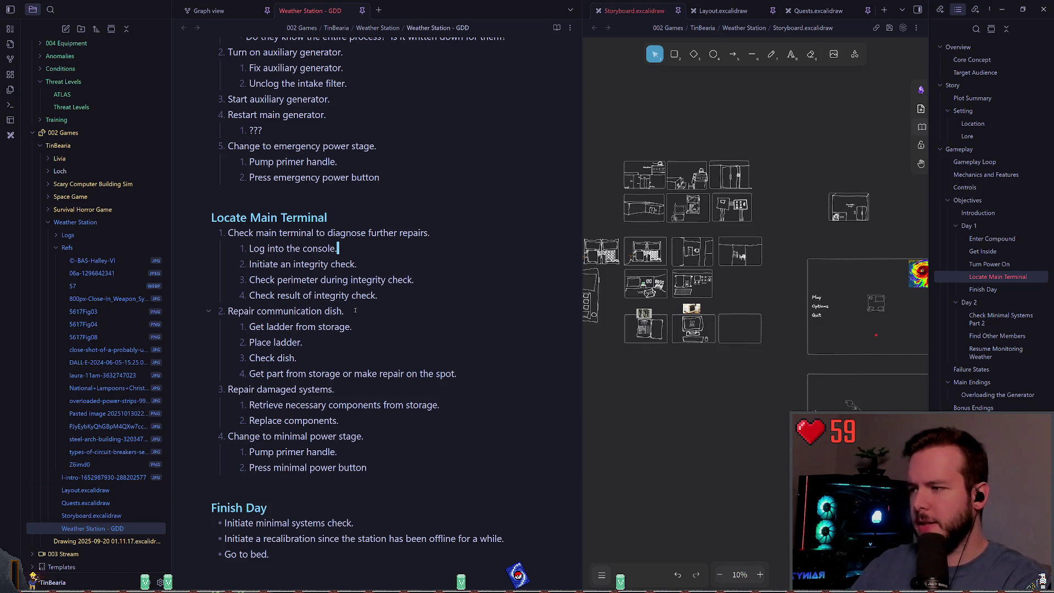
left_click(345, 214)
left_click(362, 193)
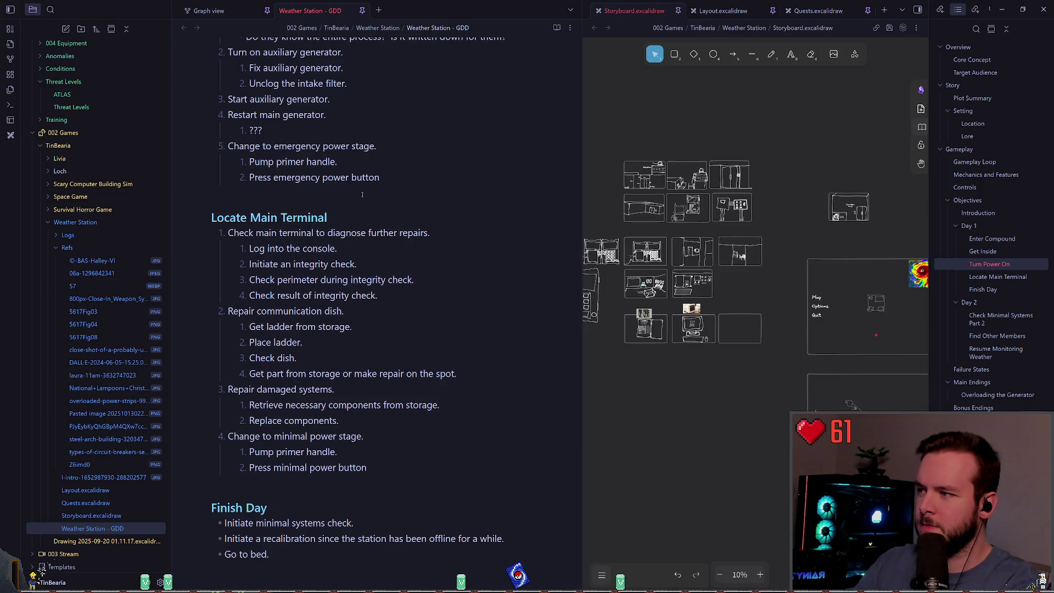
Step: Add a '## Terminals' heading above the Power section
scroll(362, 195, "down", 10)
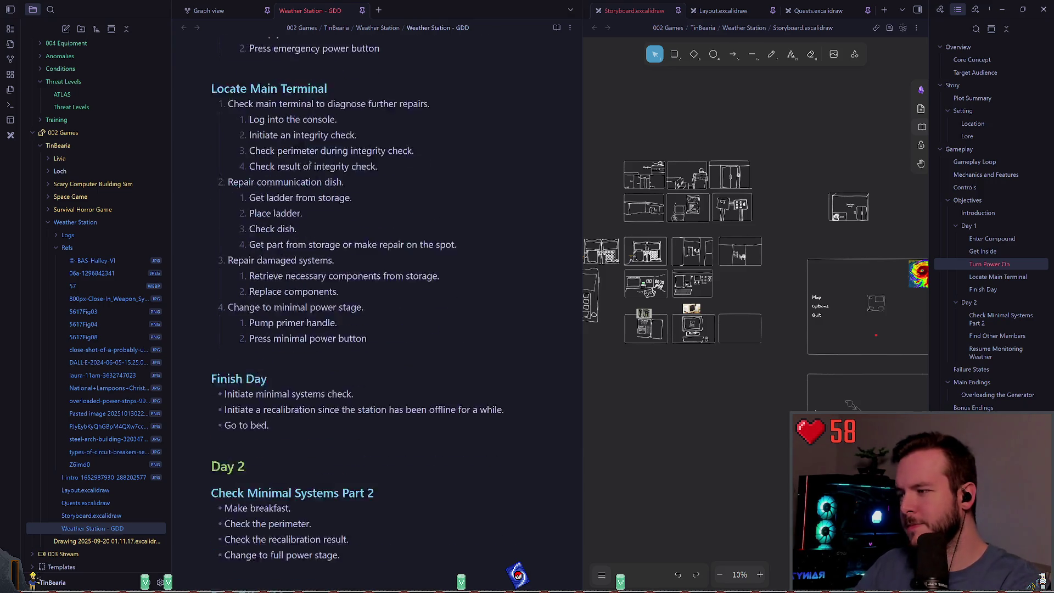
scroll(346, 210, "down", 20)
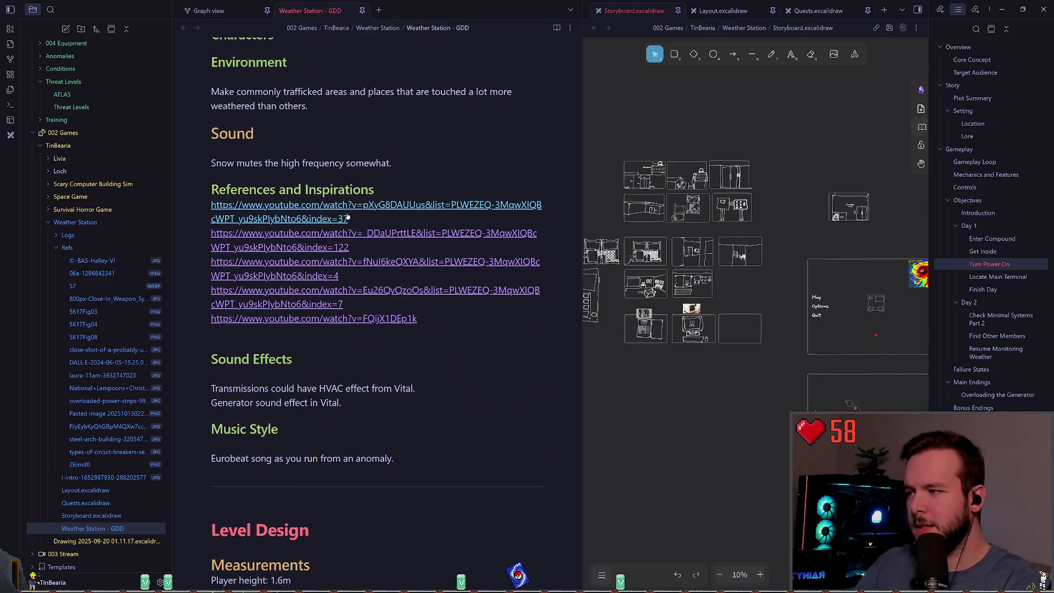
scroll(344, 204, "down", 15)
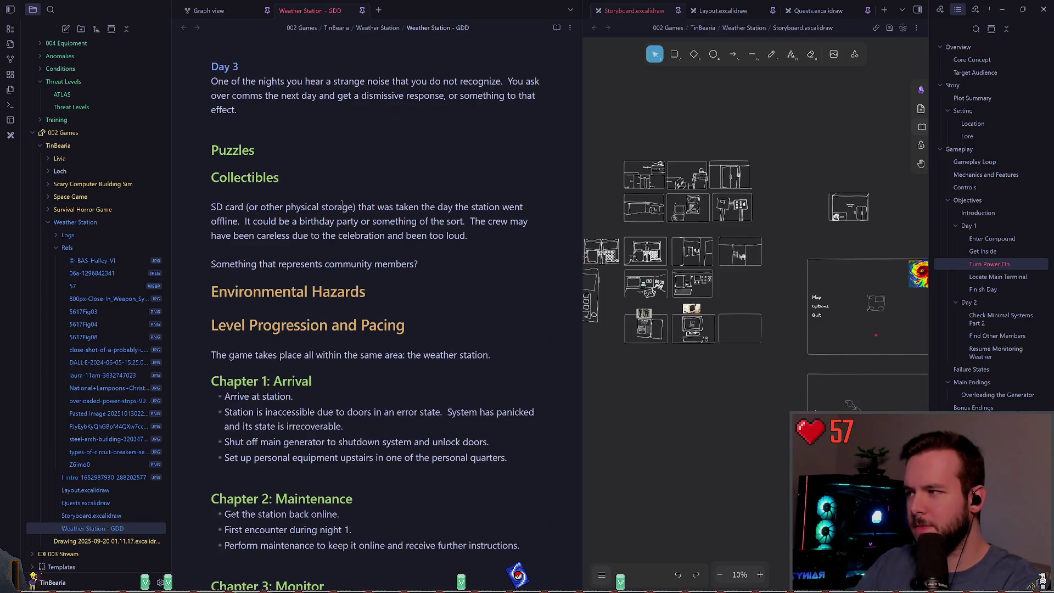
scroll(341, 201, "down", 20)
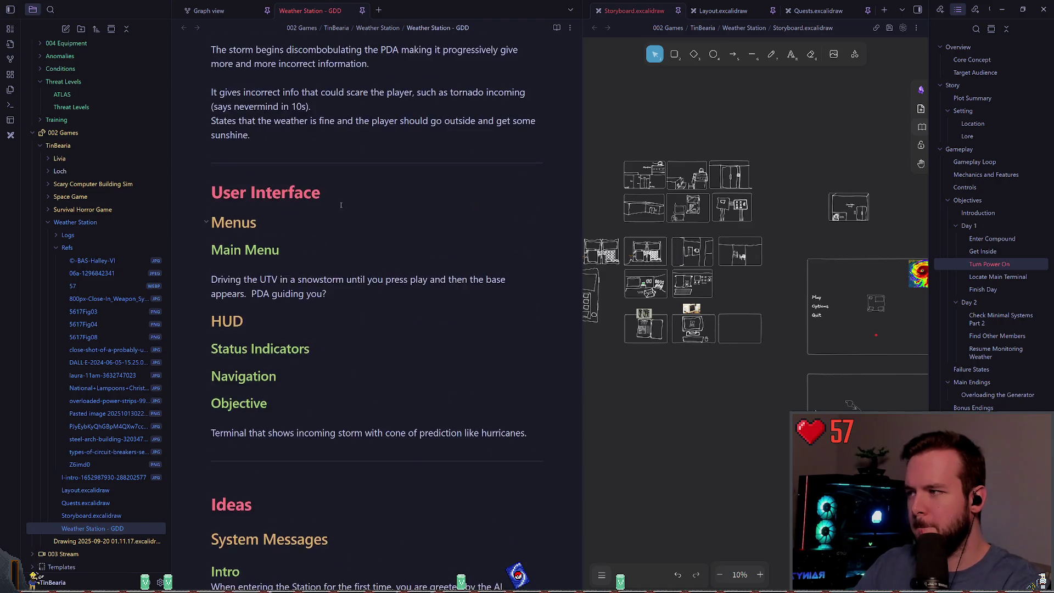
scroll(345, 199, "up", 5)
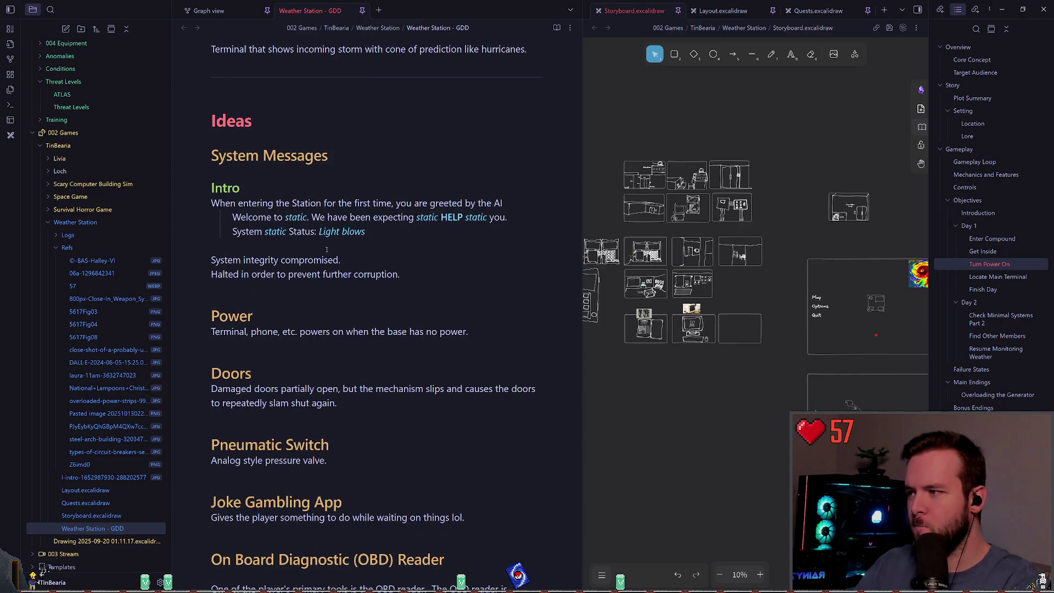
scroll(343, 210, "down", 2)
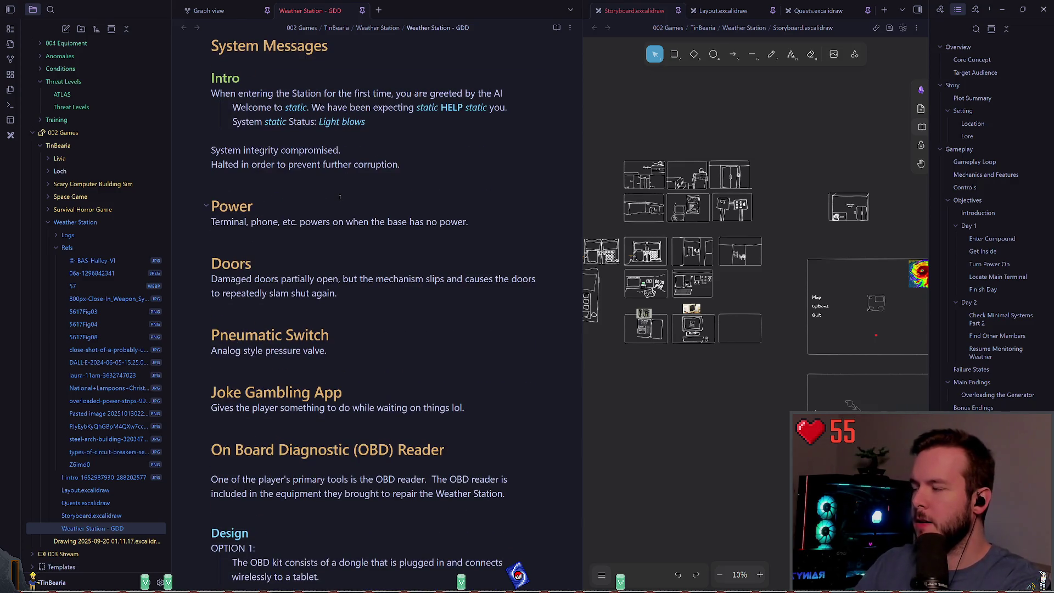
left_click(340, 197)
key("Return")
type("##")
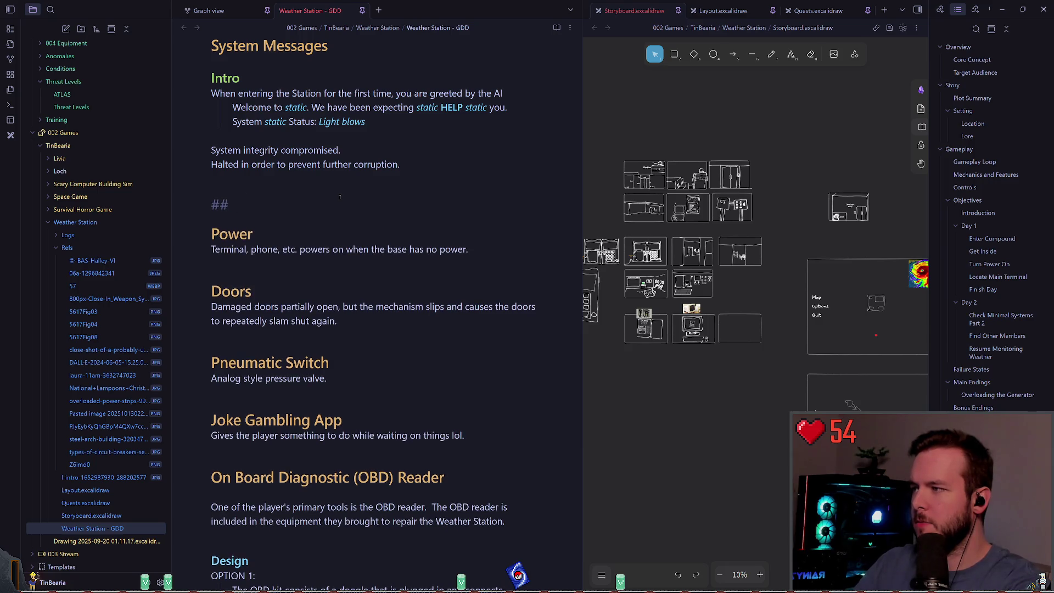
type(" Terminals")
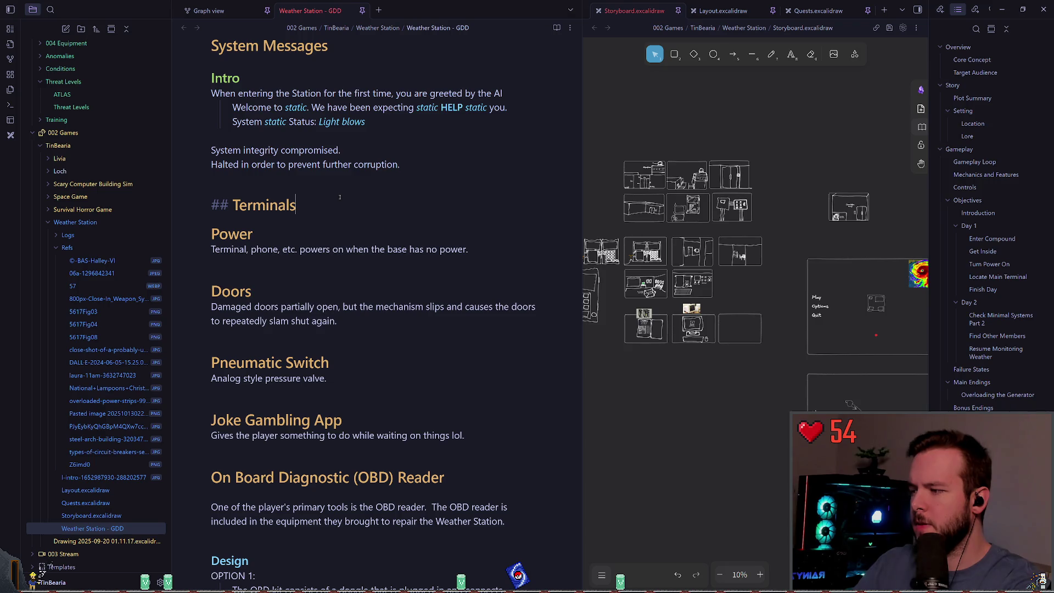
key("Return")
type("Twitch")
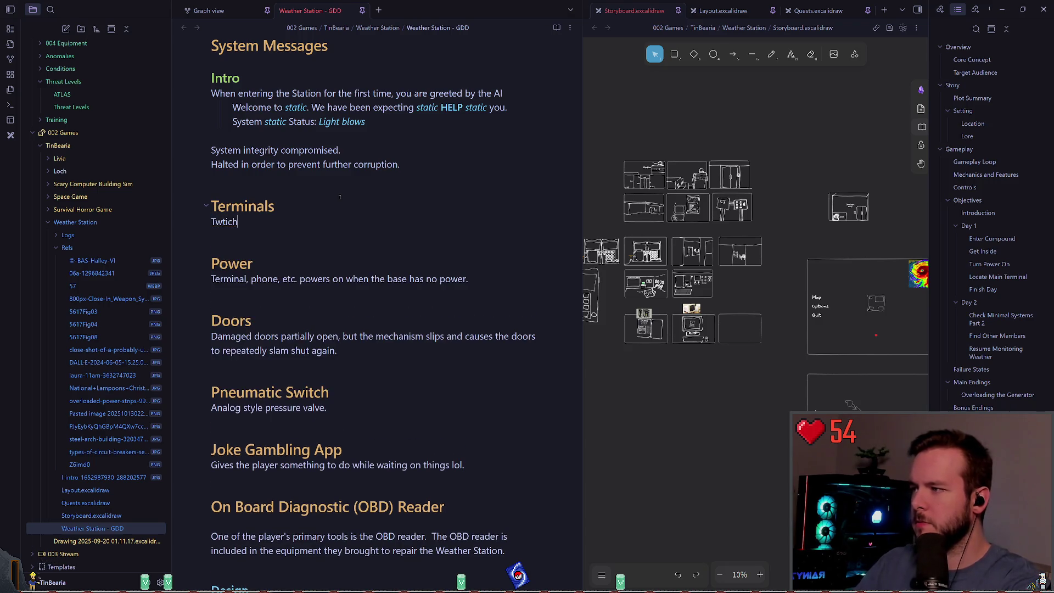
Step: Write 'Something that jokingly links to stream?' under the Terminals heading
key("BackSpace")
key("BackSpace")
key("BackSpace")
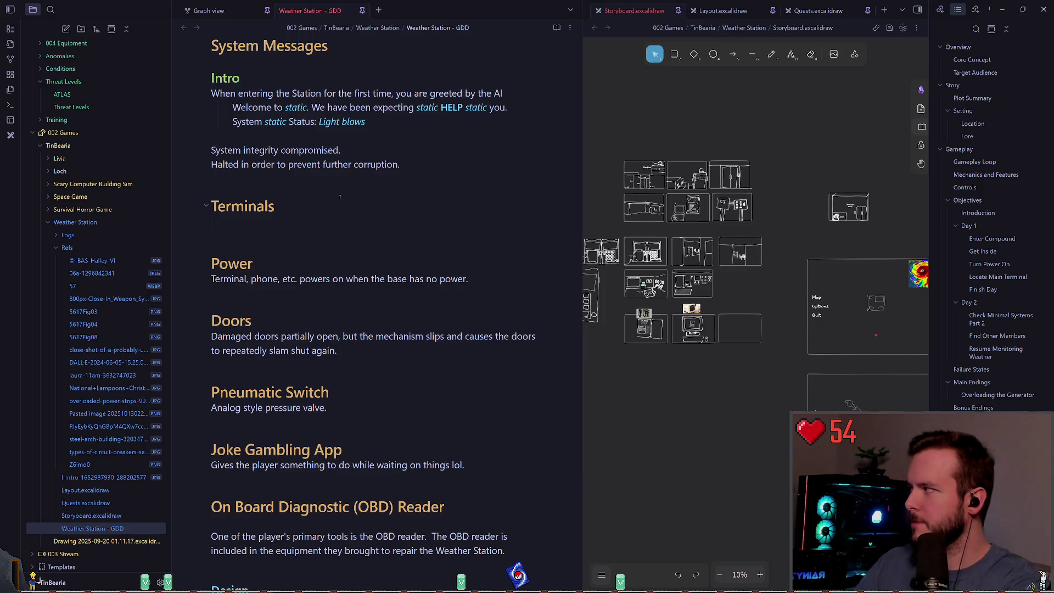
type("St")
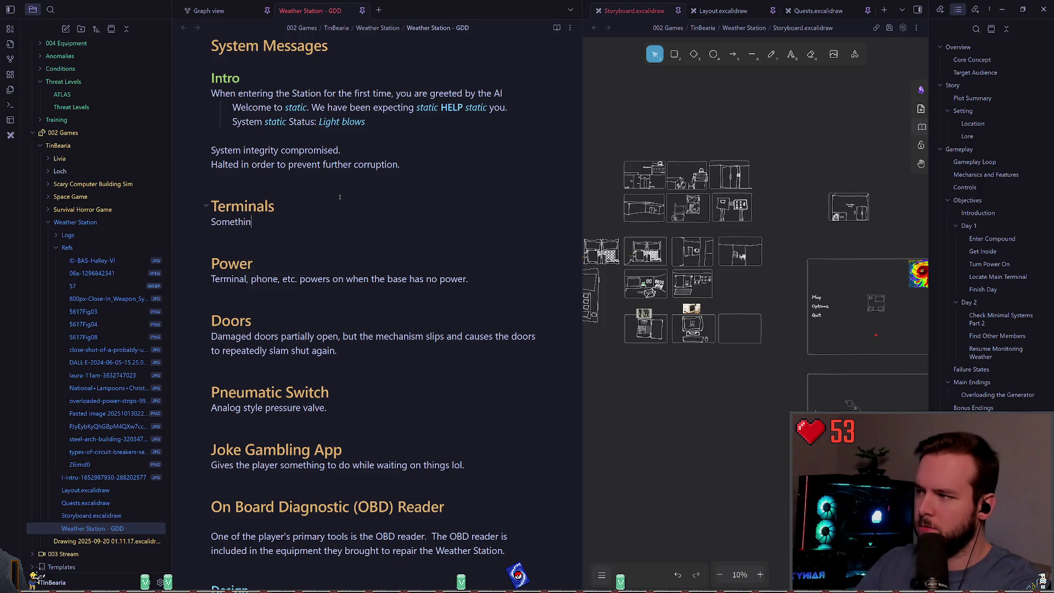
type("hat jo")
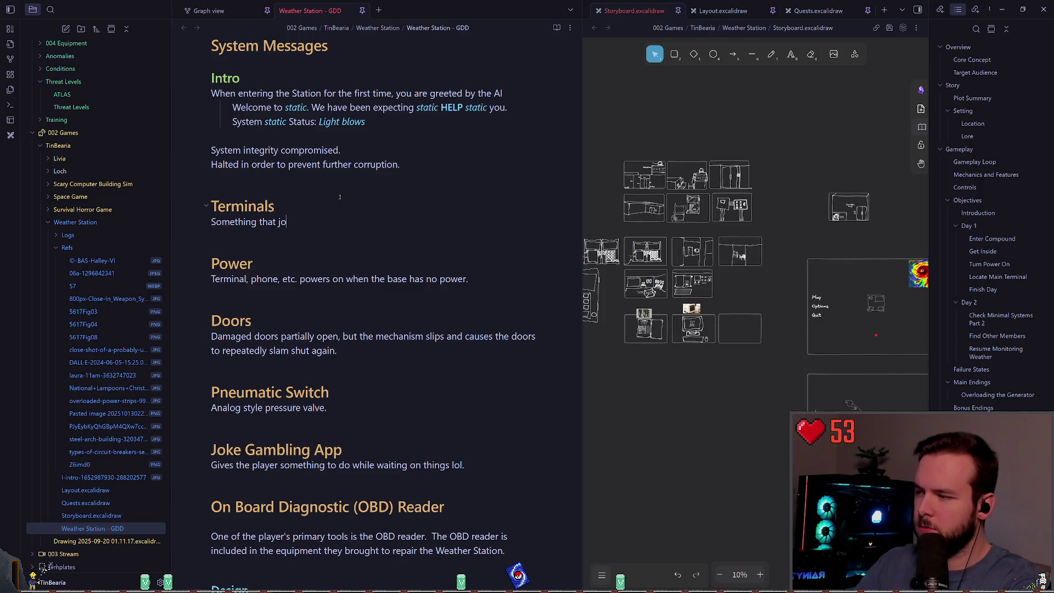
key("BackSpace")
key("BackSpace")
key("BackSpace")
key("BackSpace")
key("BackSpace")
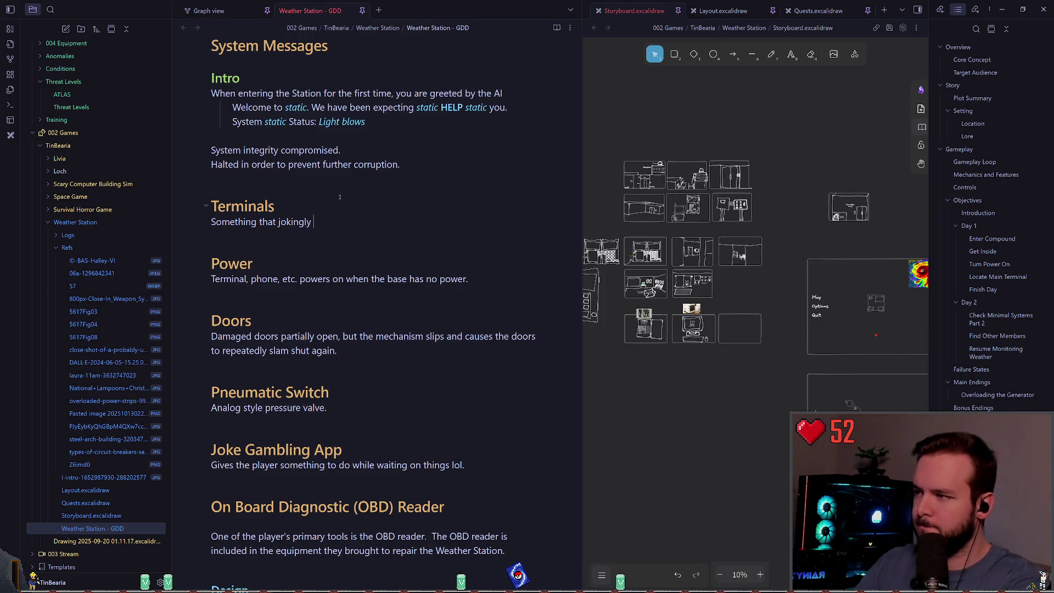
type("links to stream?")
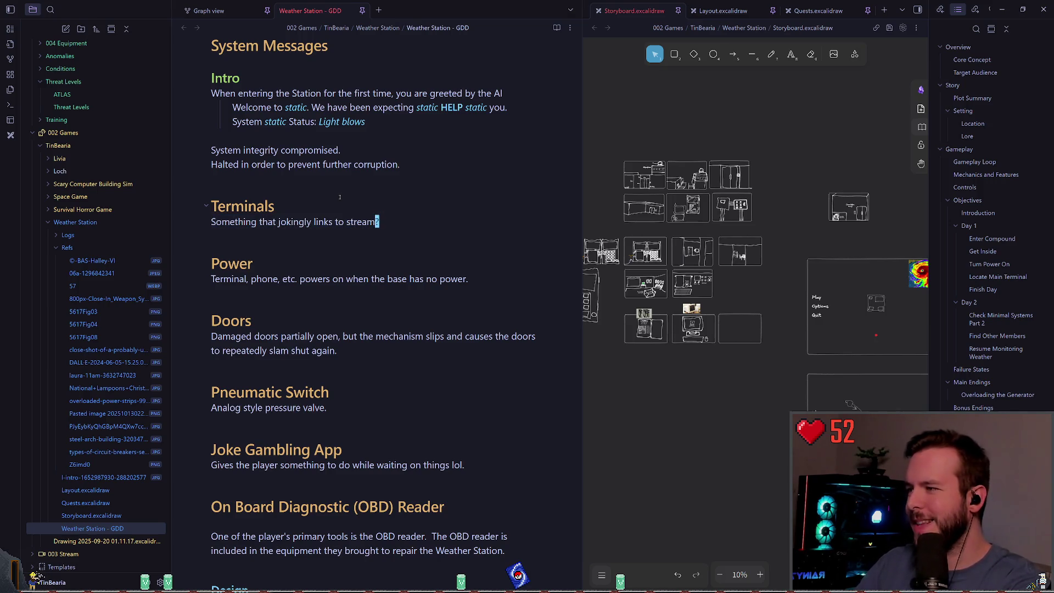
key("shift+Left")
key("shift+Home")
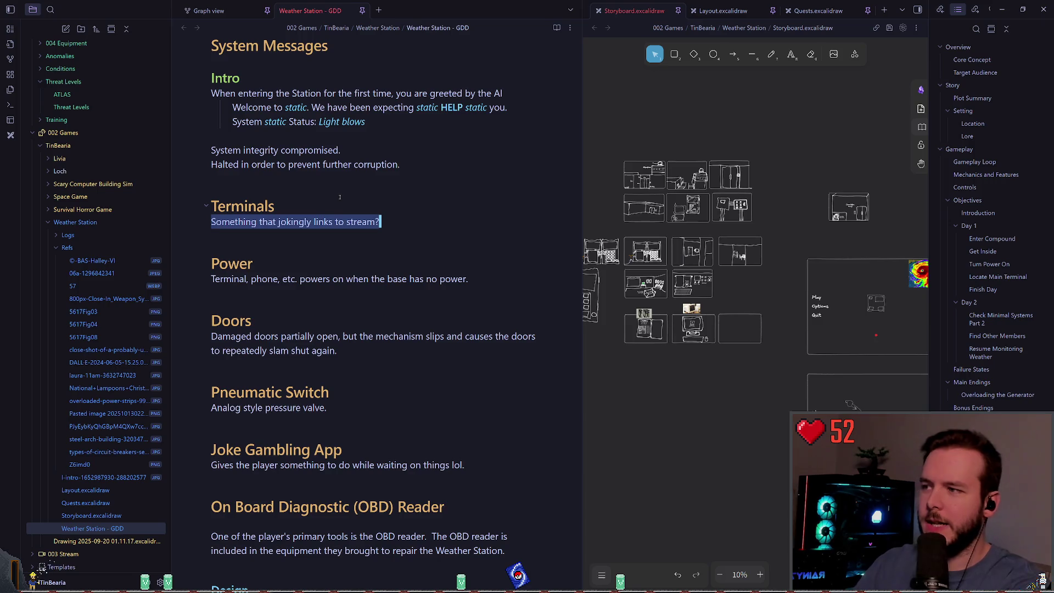
key("shift+End")
key("shift+Left")
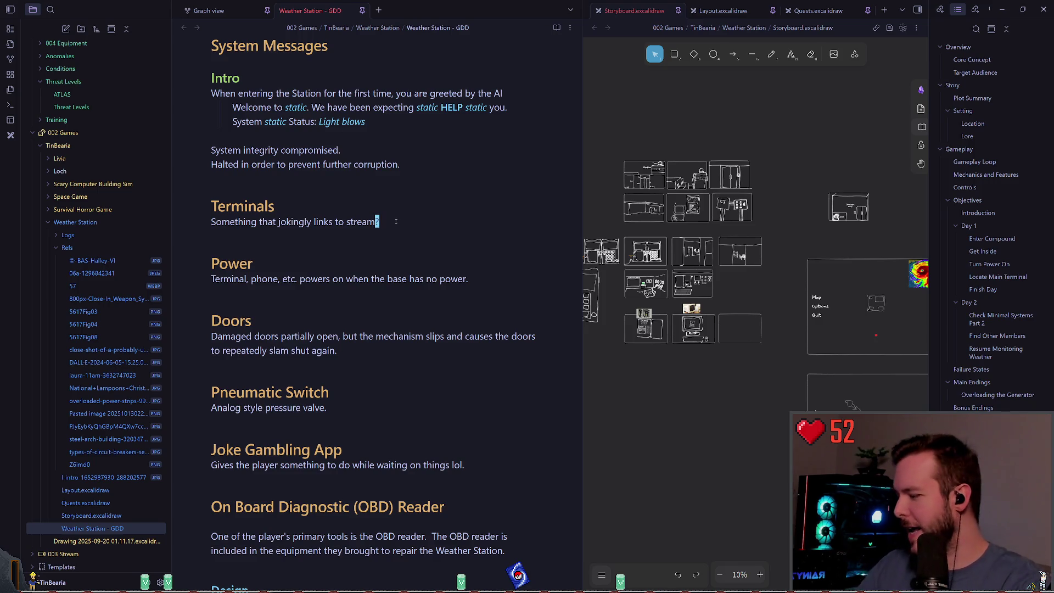
Step: Run the game from the Godot editor with F5 and turn on the flashlight
key("alt+Tab")
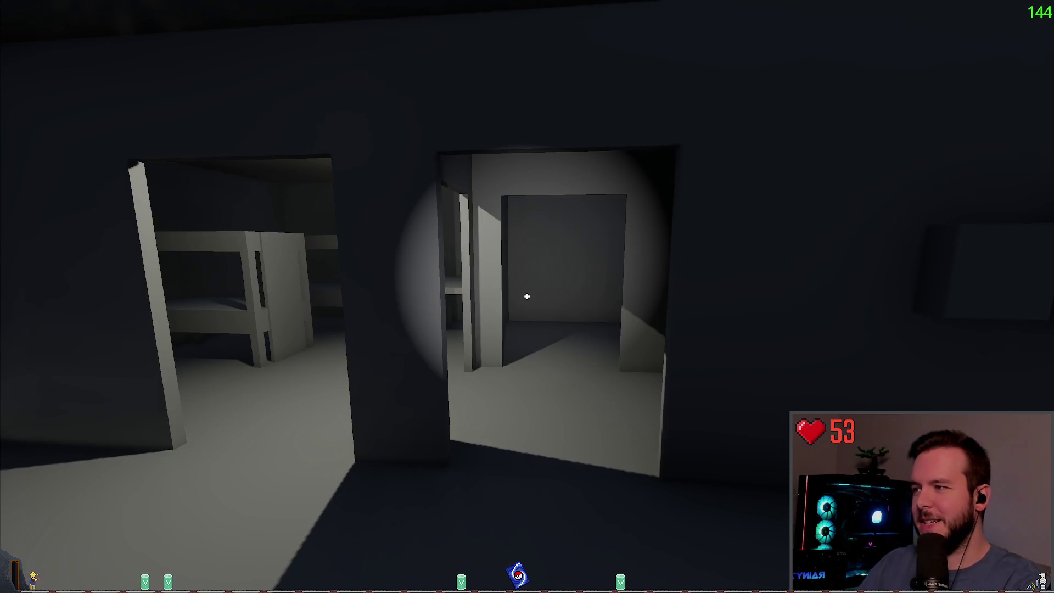
key("alt+Tab")
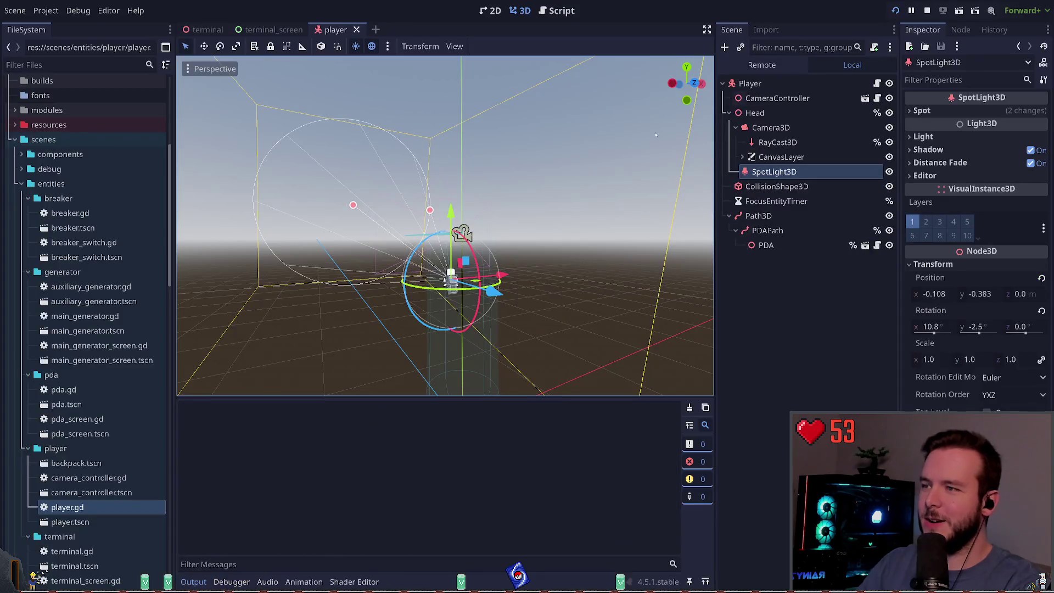
key("F5")
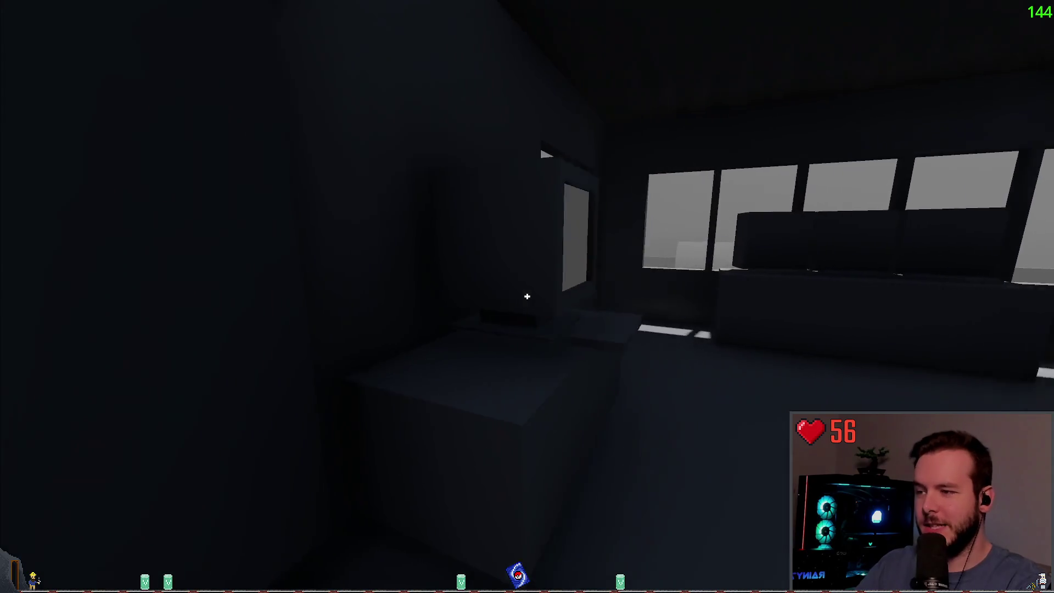
key("f")
Step: Walk out of the station into the foggy yard and approach the building's doorway
key("w")
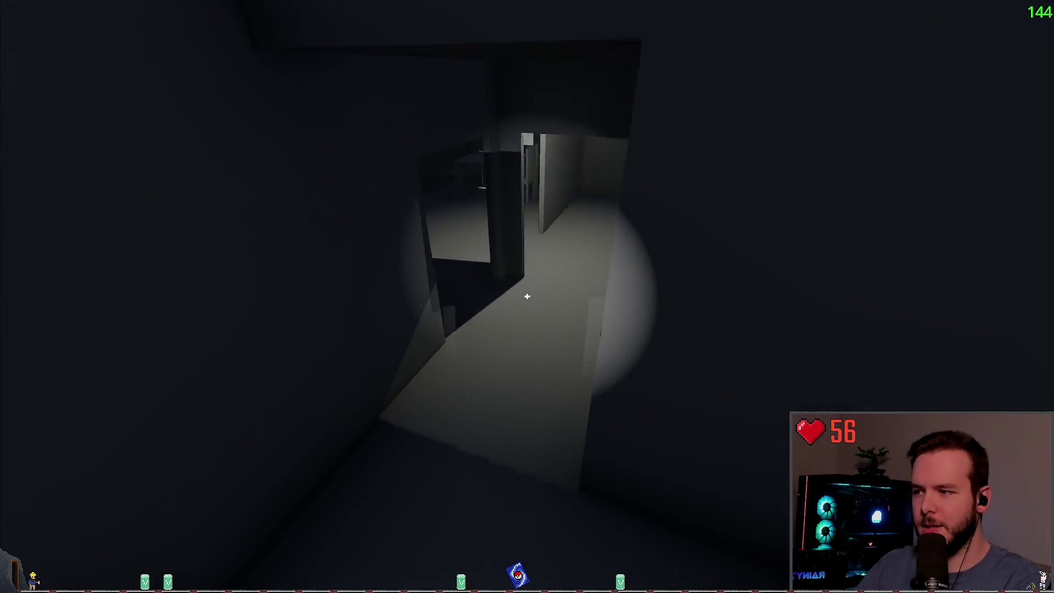
key("w")
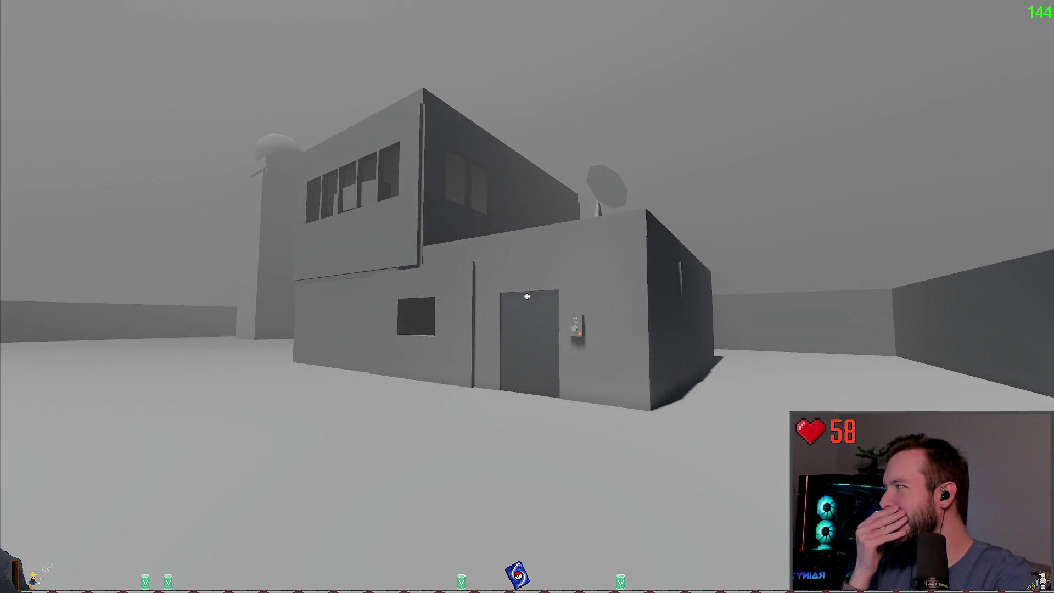
key("s")
key("a")
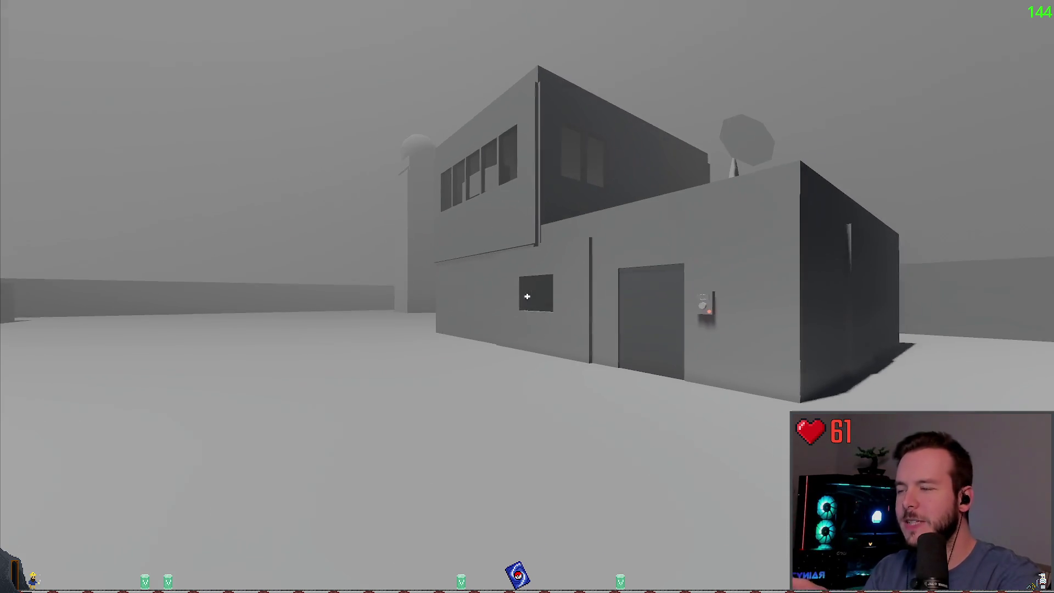
key("w")
mouse_move(527, 297)
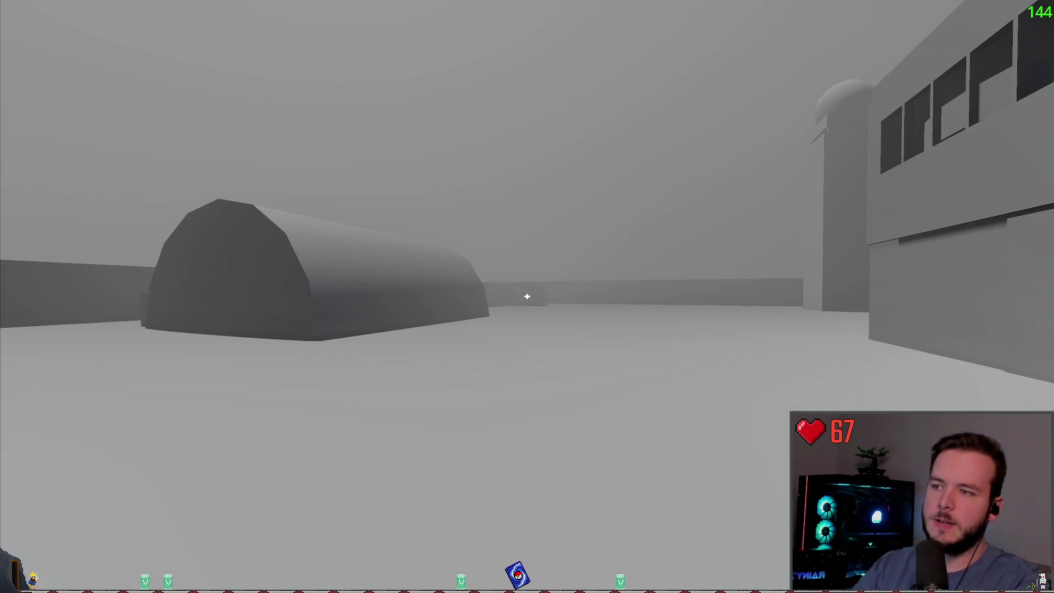
key("w")
key("s")
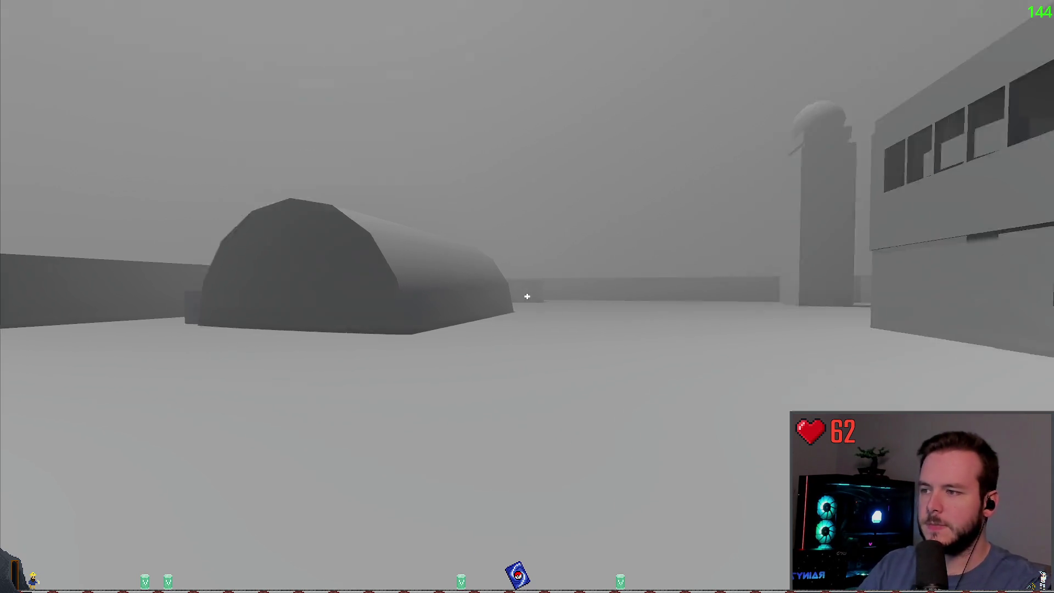
Step: Walk into the two-storey building and climb the stairs to the upstairs monitor room
key("w")
key("w")
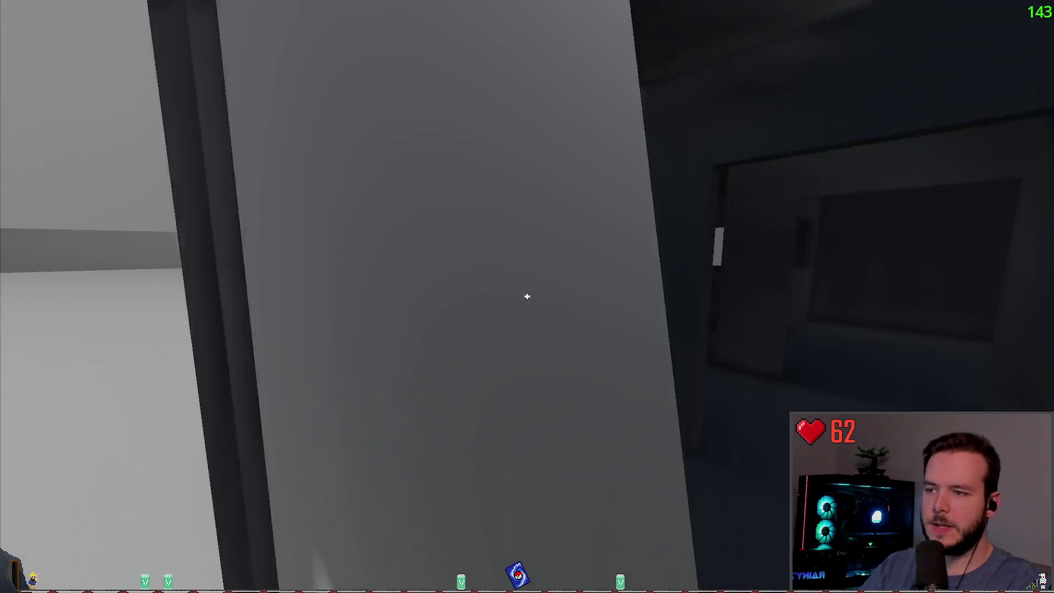
key("w")
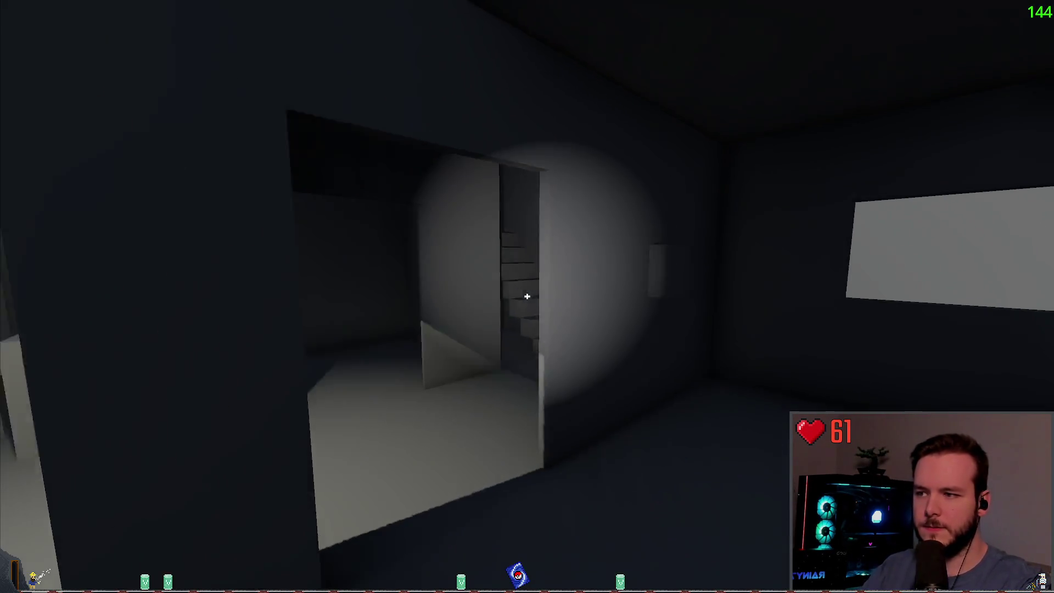
key("w")
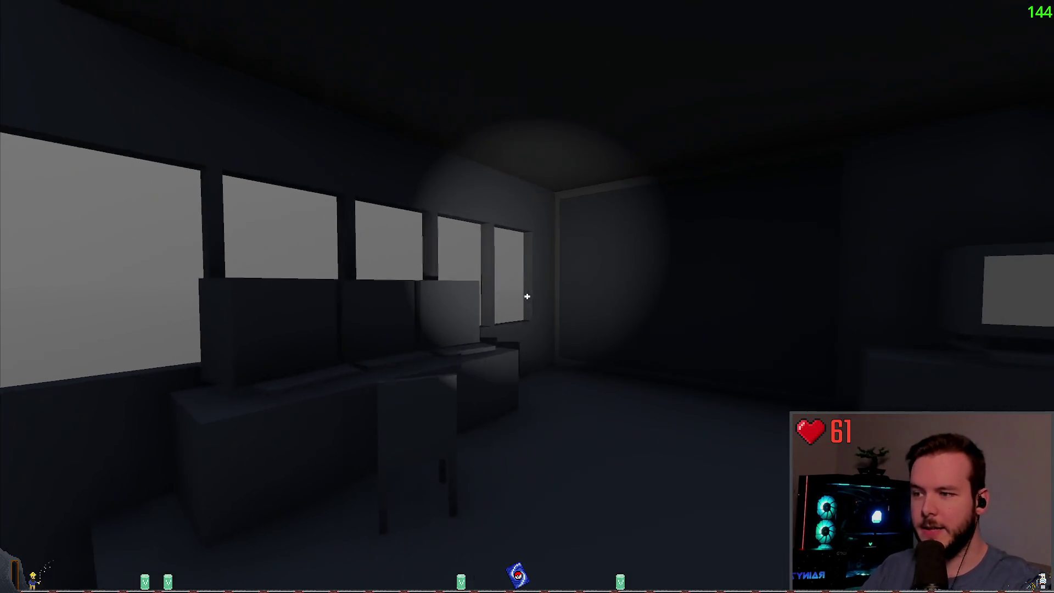
key("s")
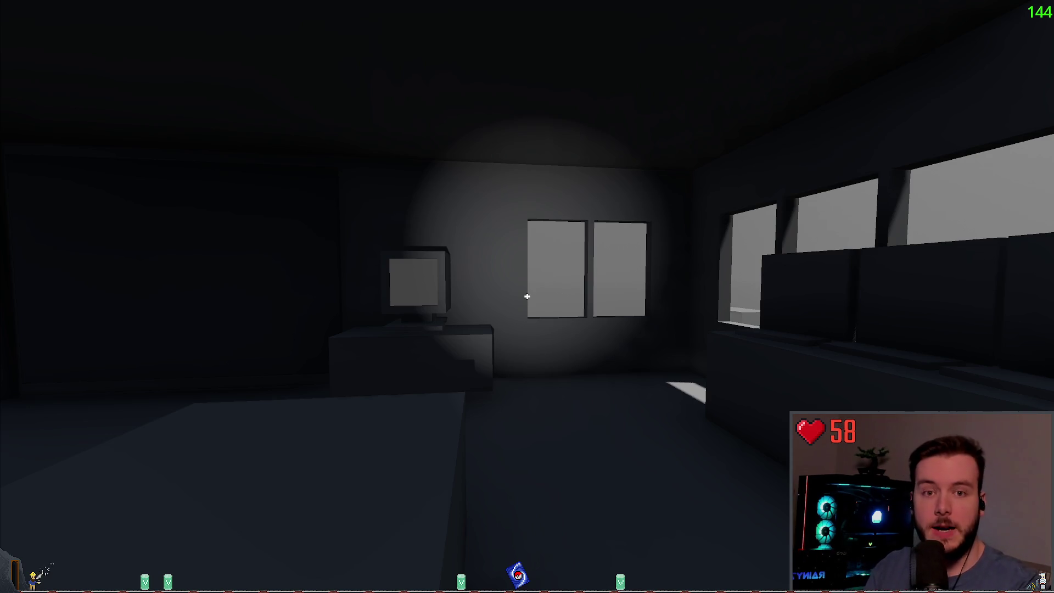
Step: Inspect the three-monitor desk up close, then quit play through the Dev Quit option
mouse_move(527, 297)
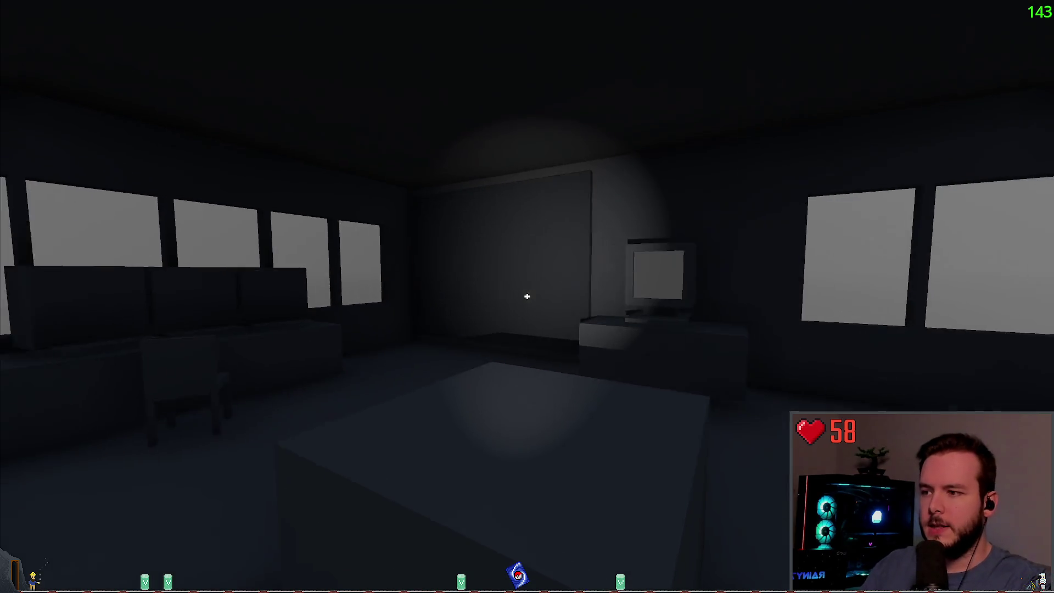
key("w")
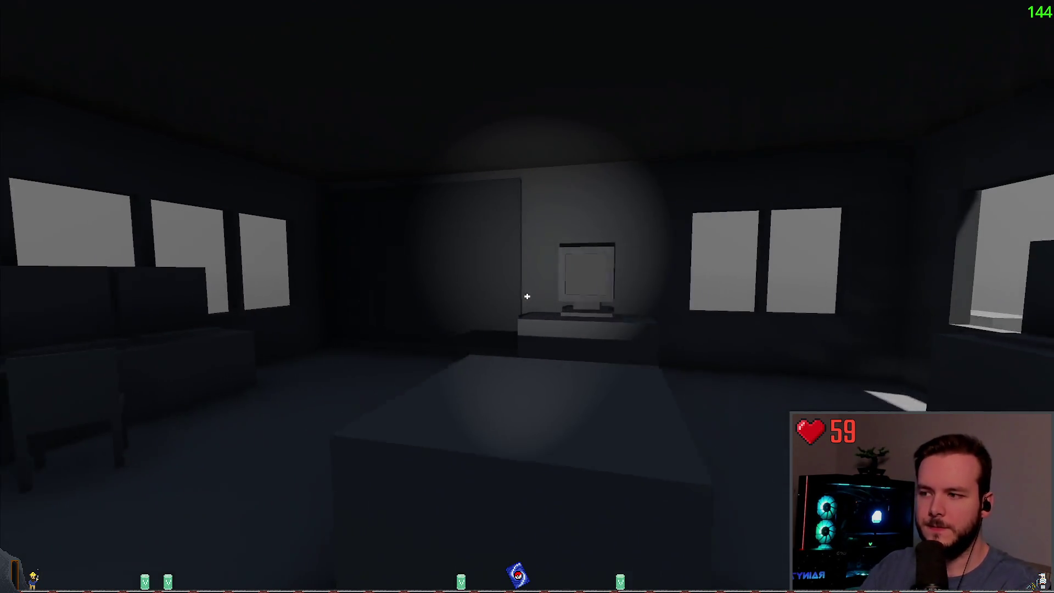
key("w")
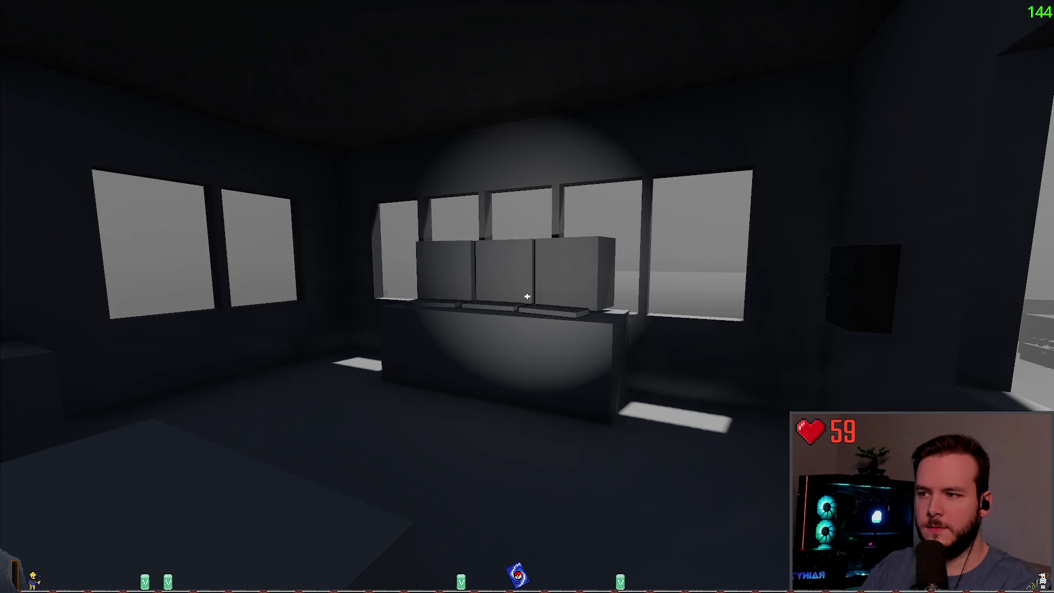
key("s")
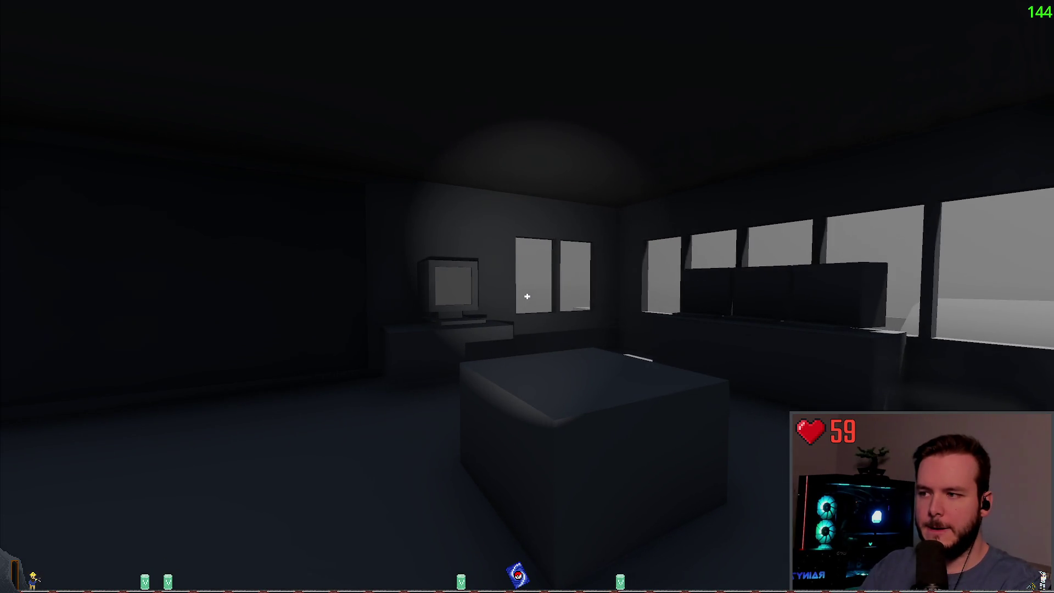
key("Escape")
left_click(52, 346)
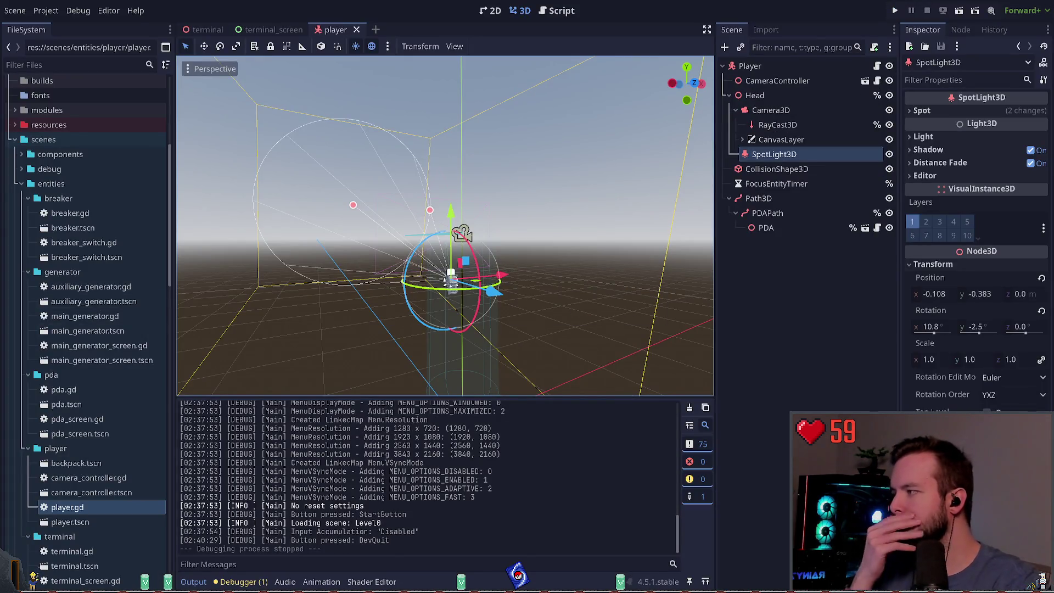
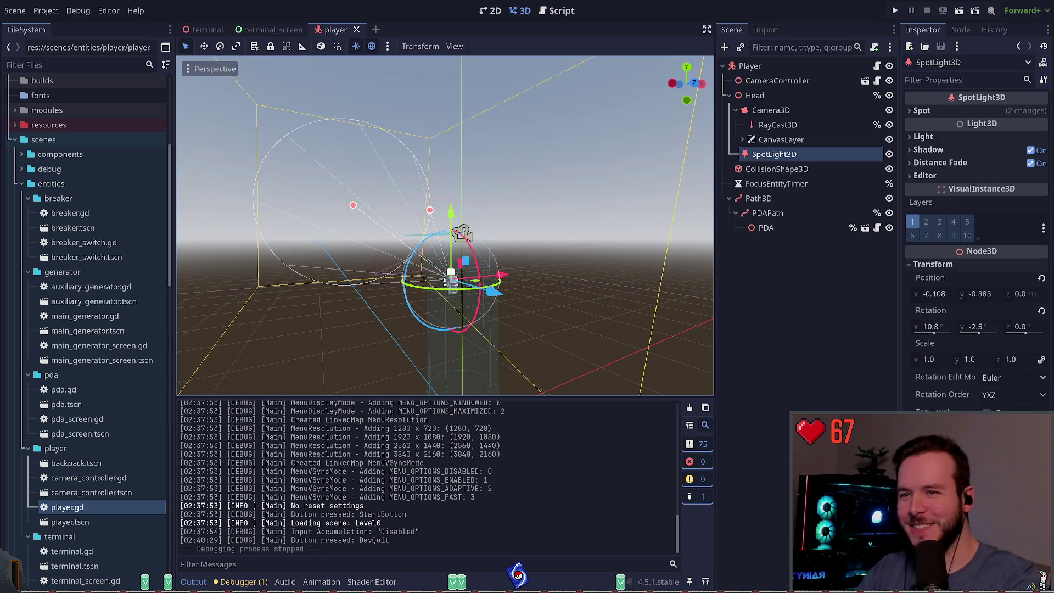
Step: Select and deselect the SpotLight3D node without changing it, then run the project
left_click(559, 269)
scroll(559, 268, "up", 3)
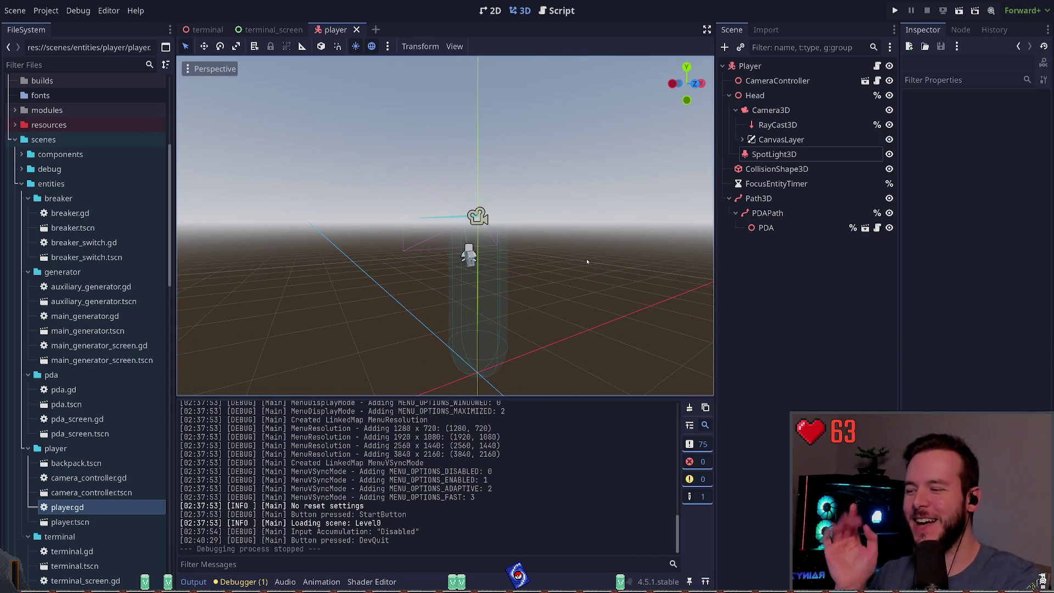
left_click(795, 310)
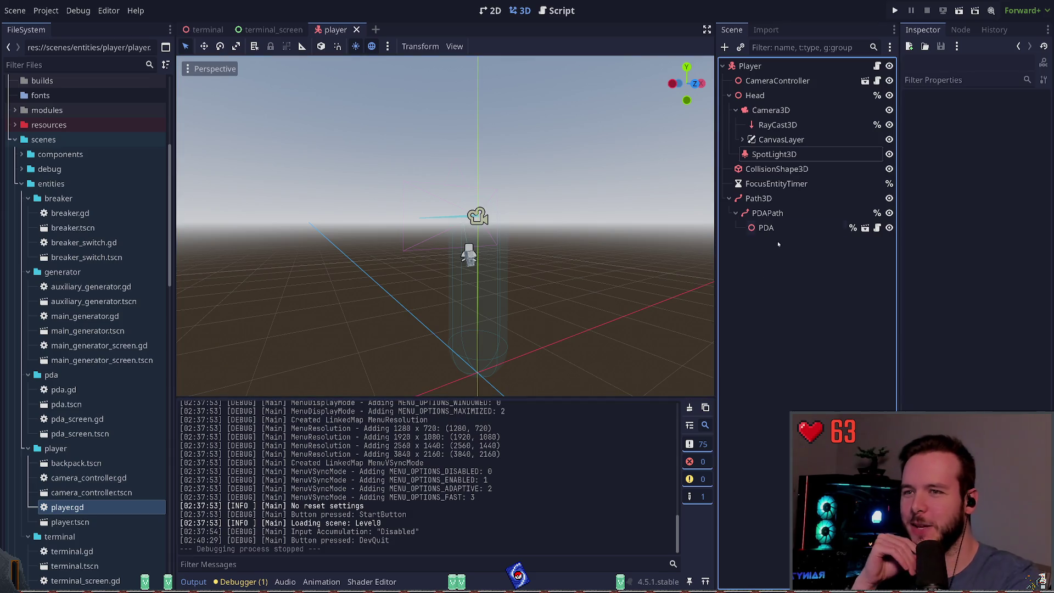
left_click(774, 156)
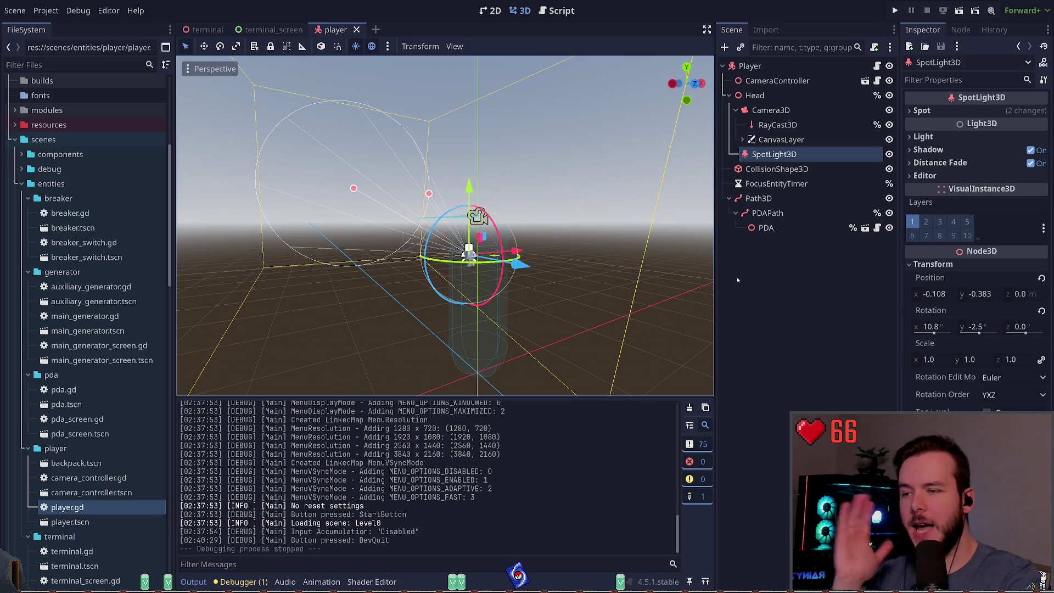
left_click(768, 283)
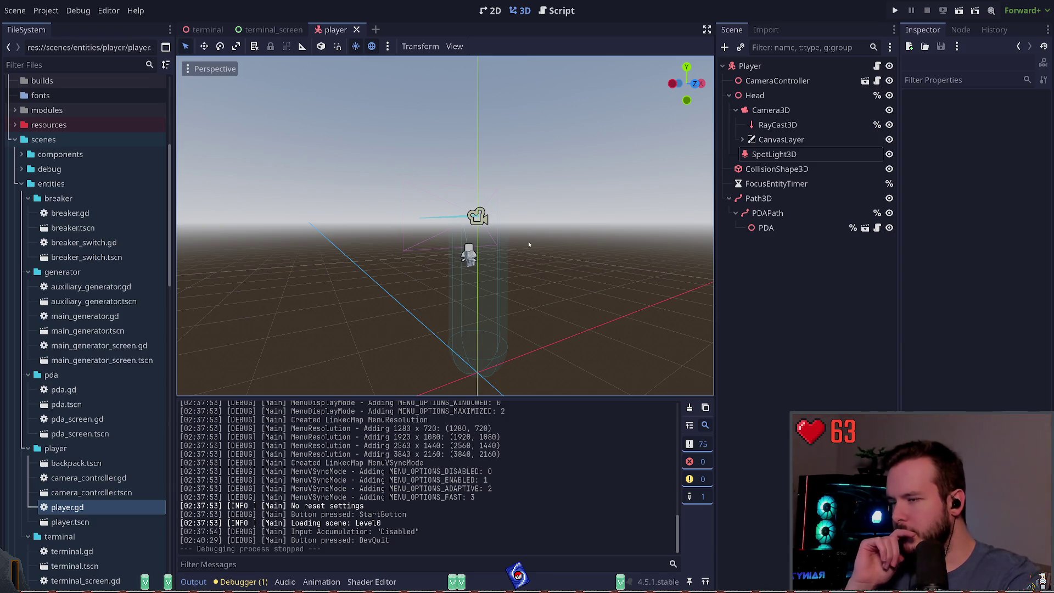
left_click(895, 10)
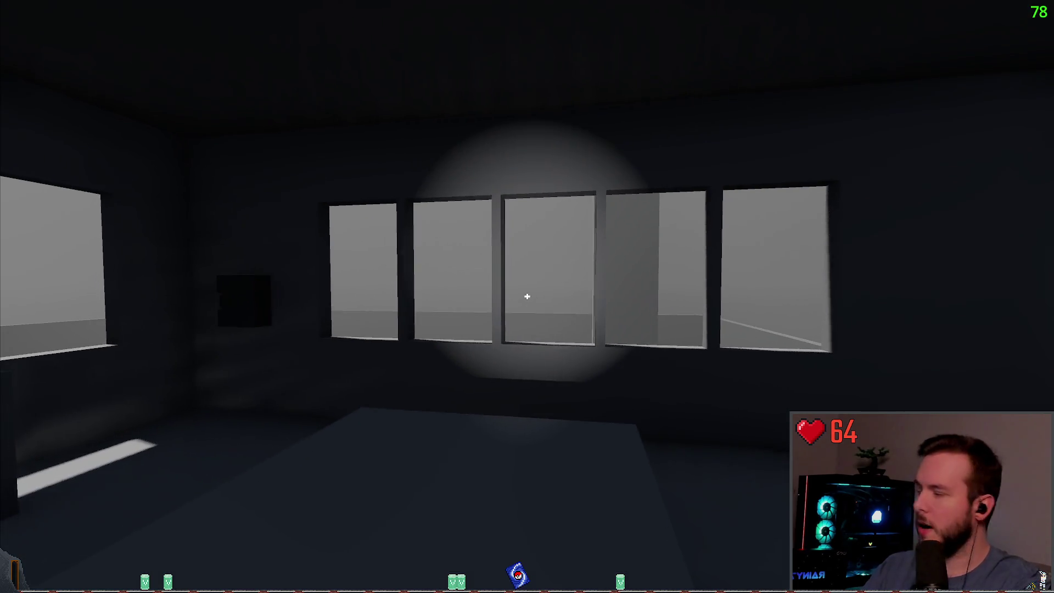
Step: Walk the player out of the dark station into the fog facing the long wall, then pause
key("w")
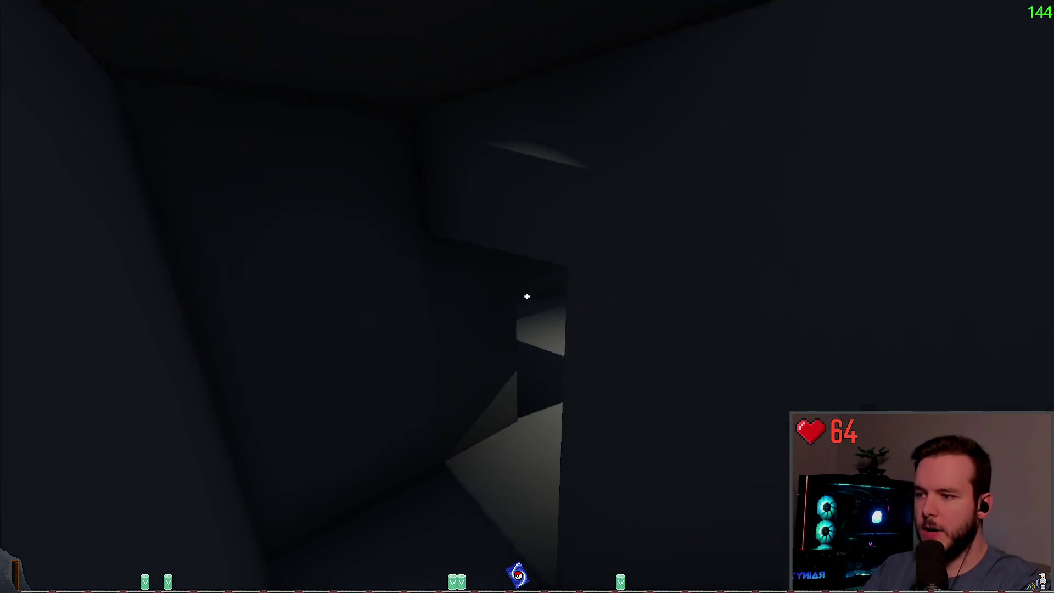
key("w")
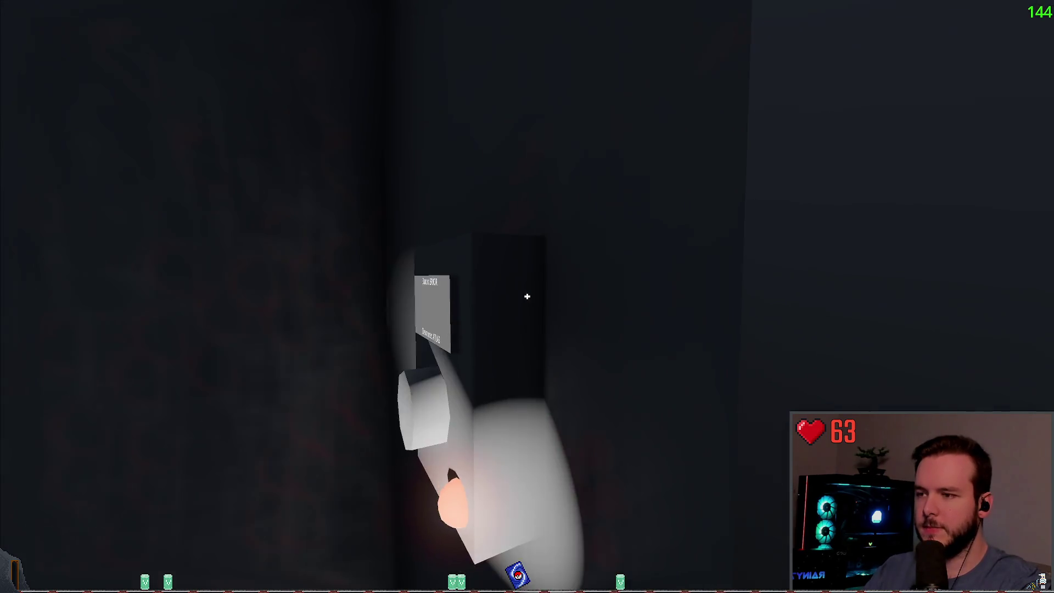
key("w")
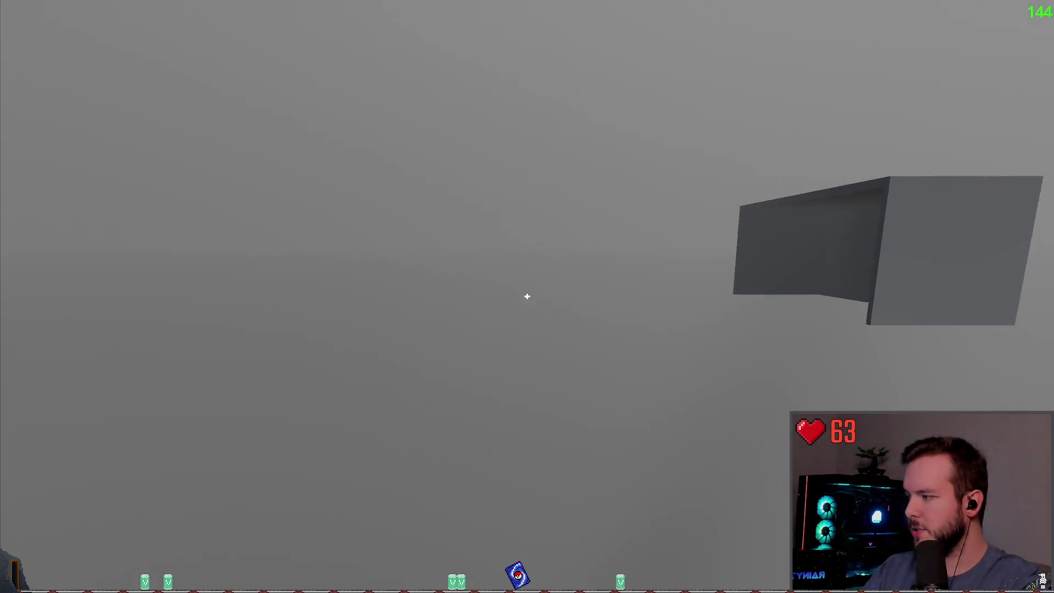
key("w")
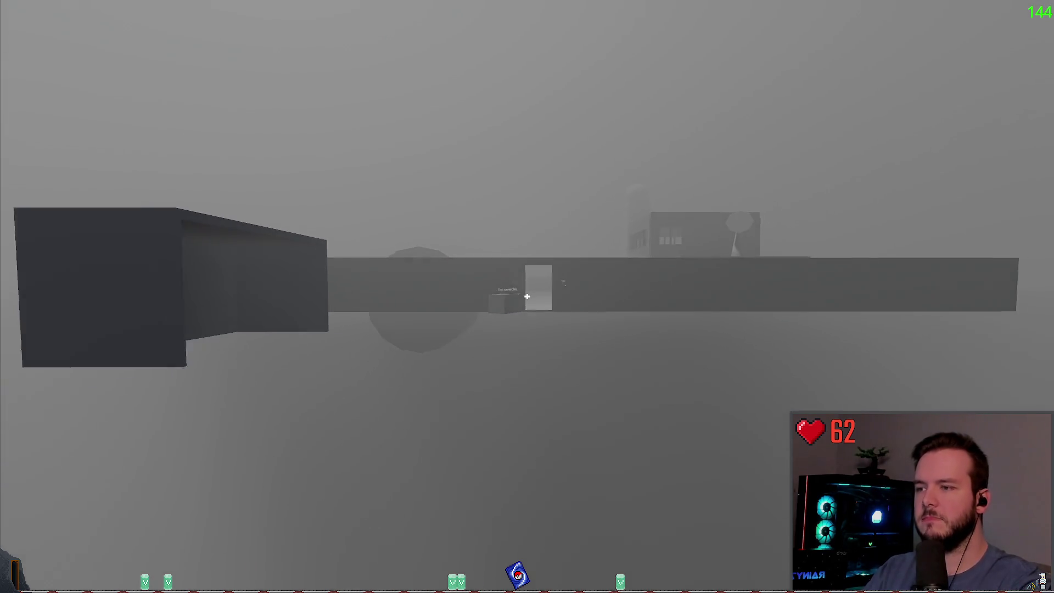
key("s")
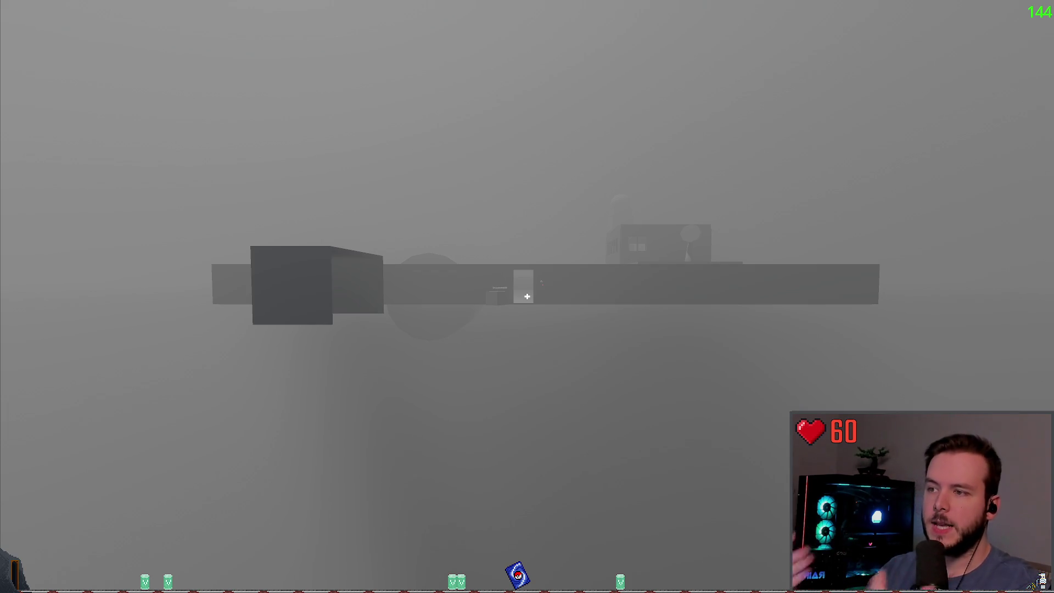
key("Escape")
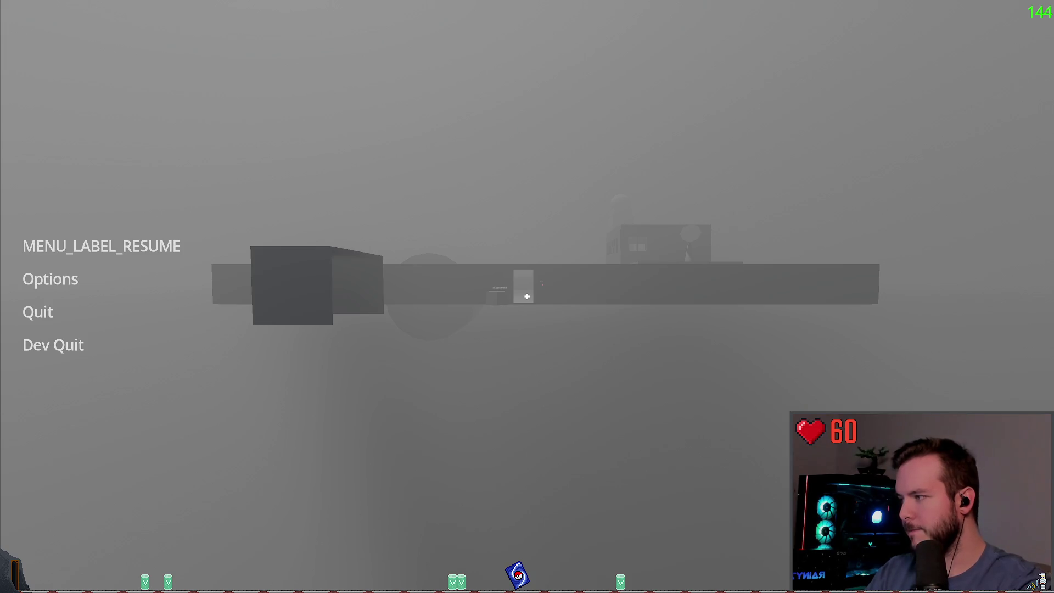
Step: Resume, cross the snowy yard into the small building, and pull the power panel lever to Off
left_click(101, 246)
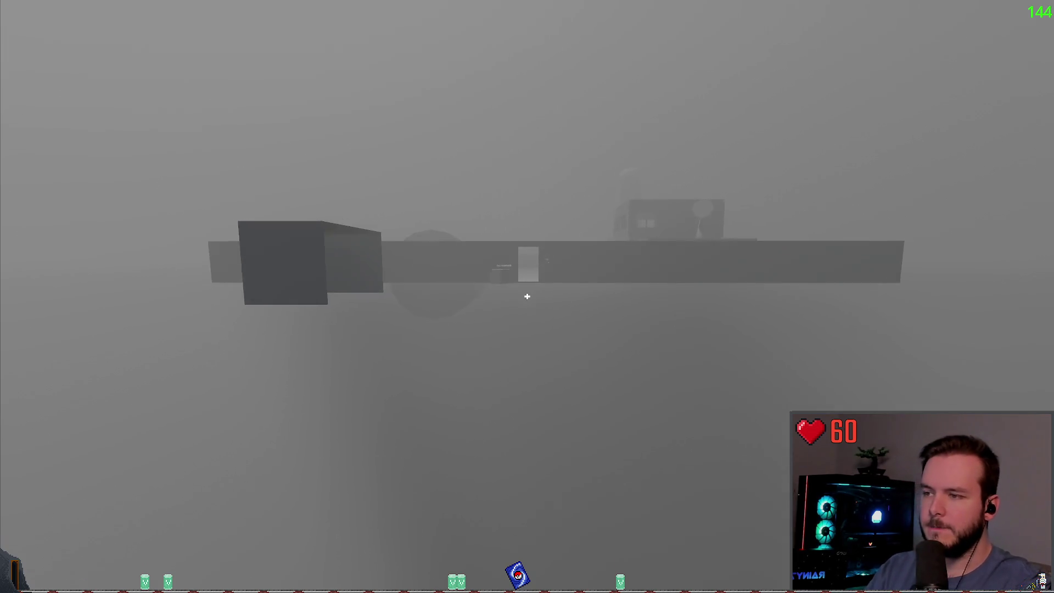
key("w")
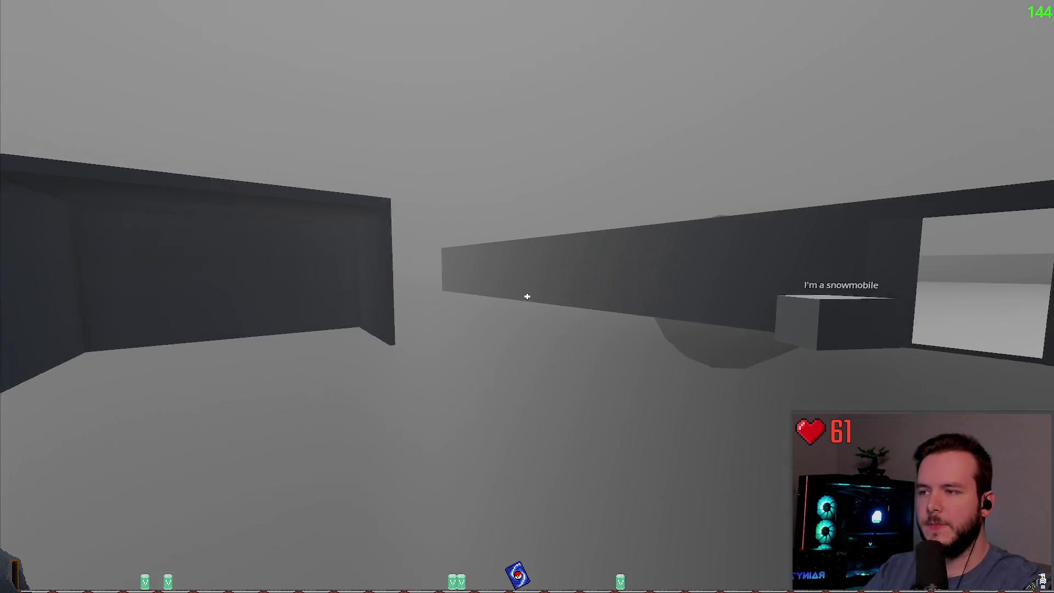
key("w")
key("w")
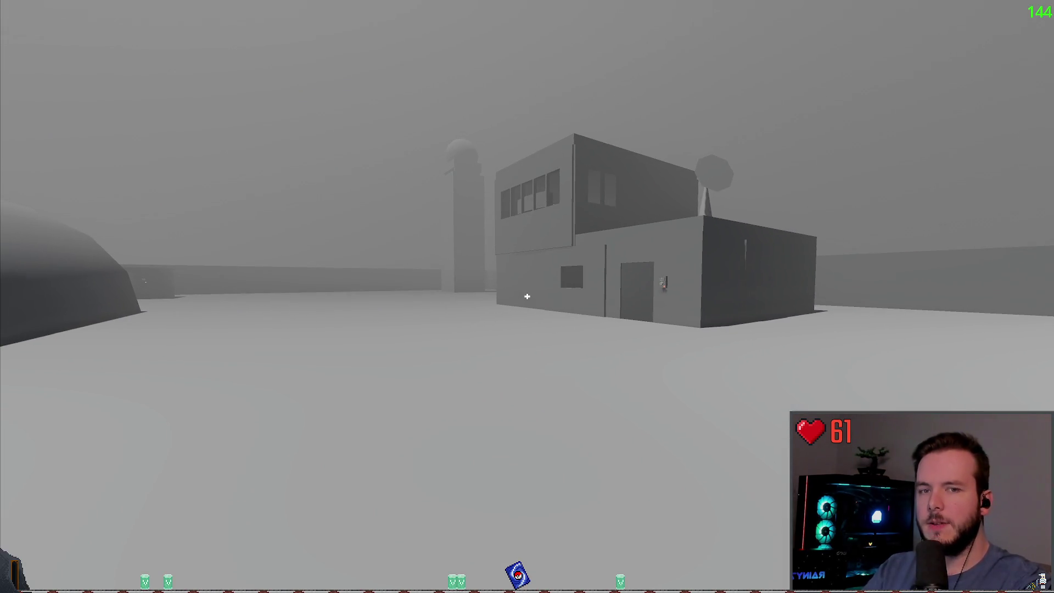
key("w")
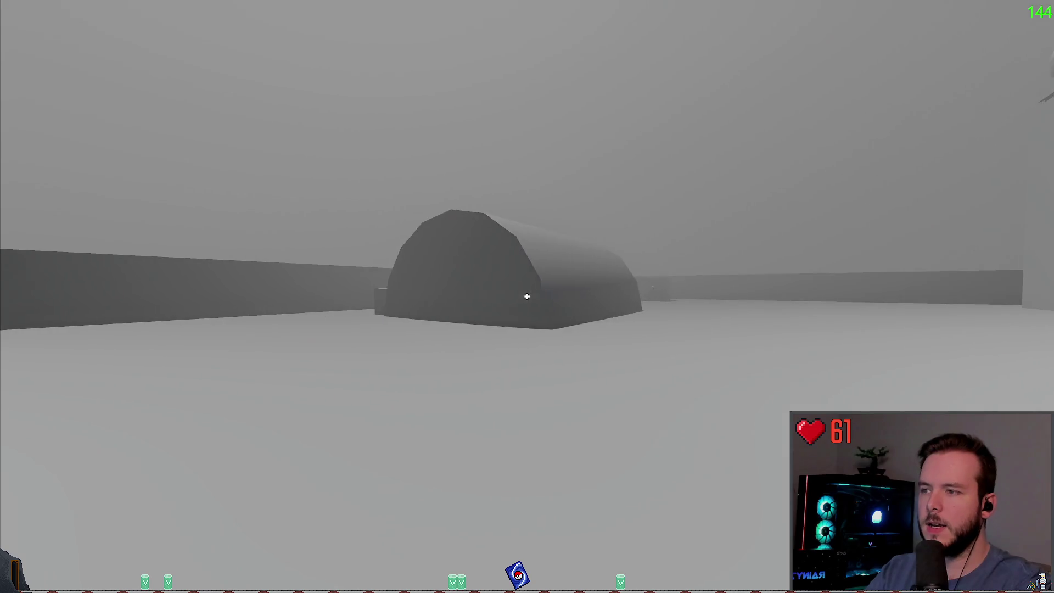
key("w")
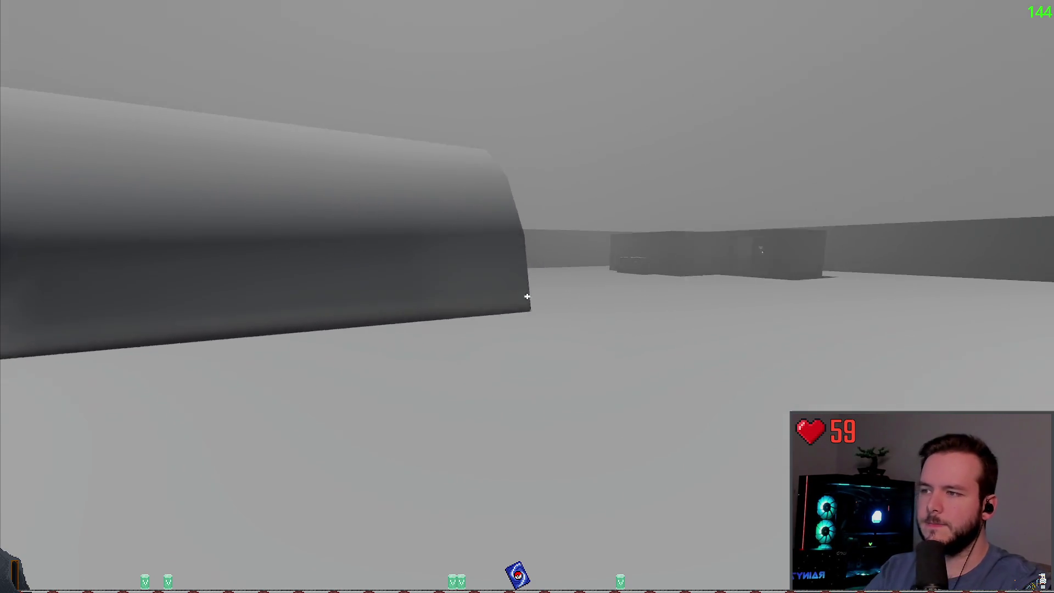
key("w")
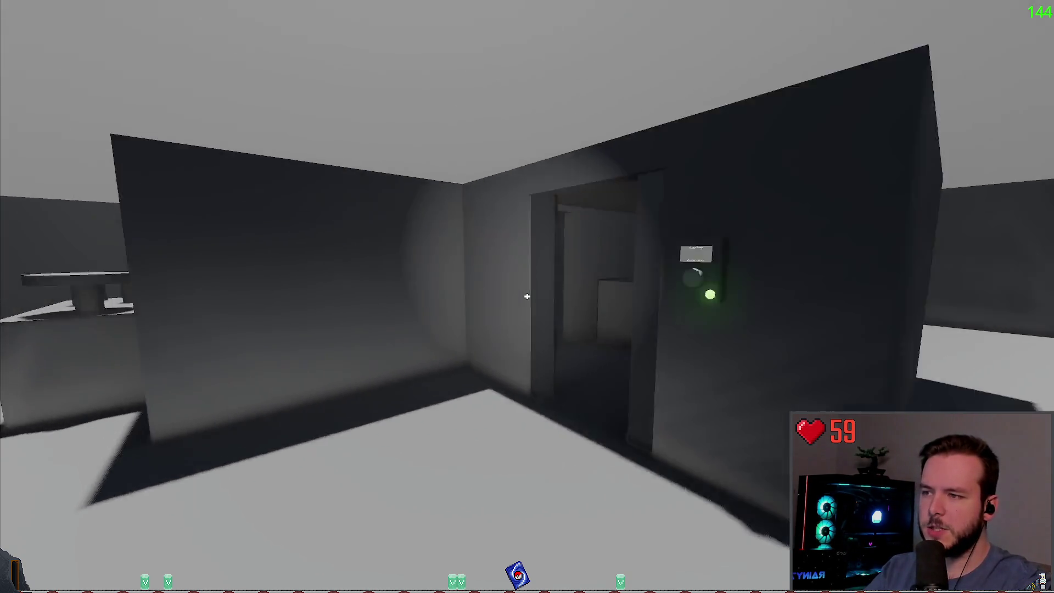
key("w")
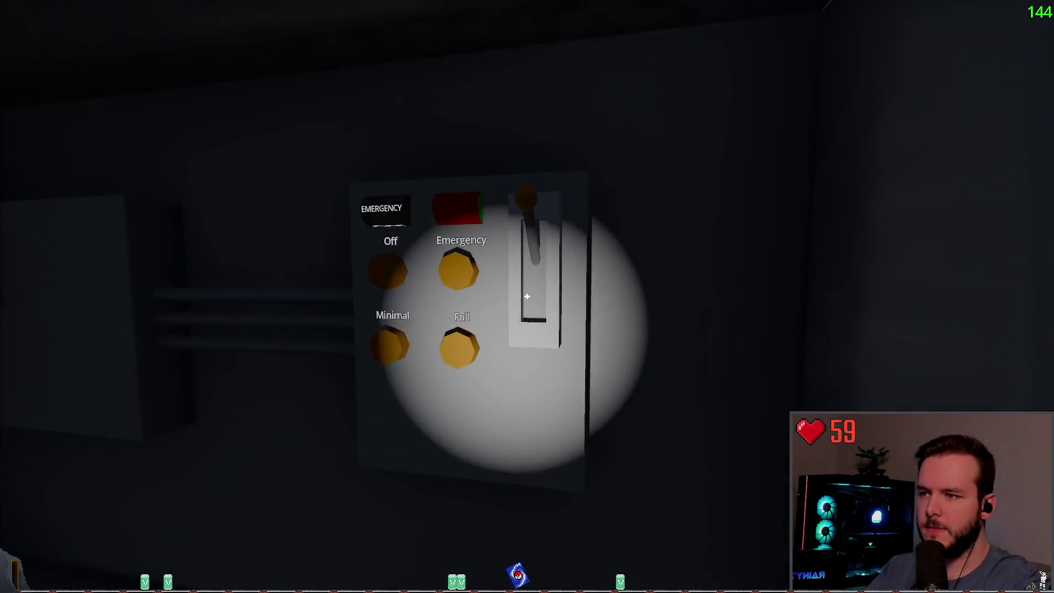
left_click(527, 297)
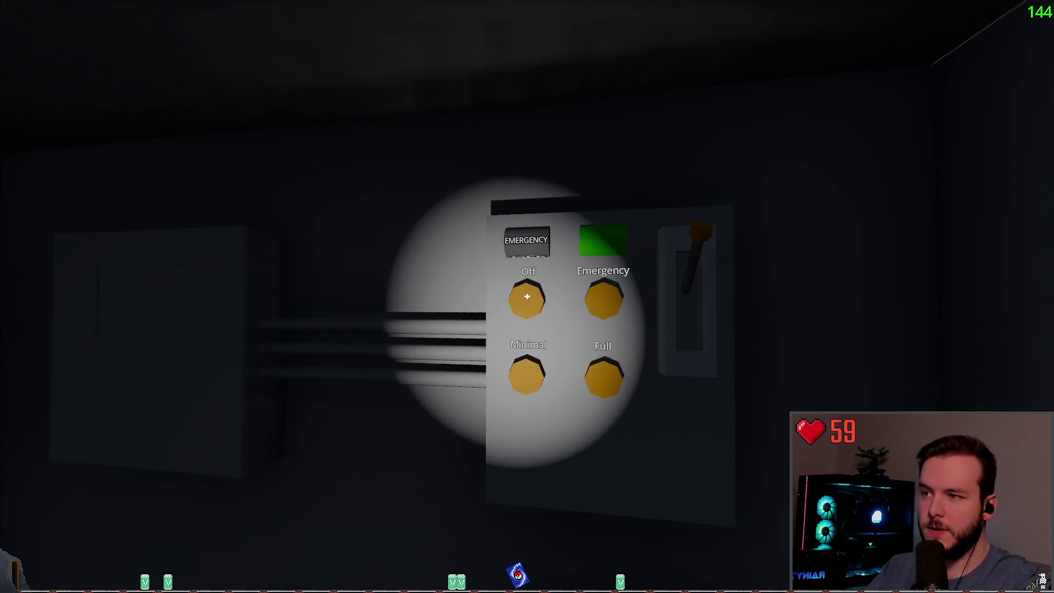
left_click(527, 297)
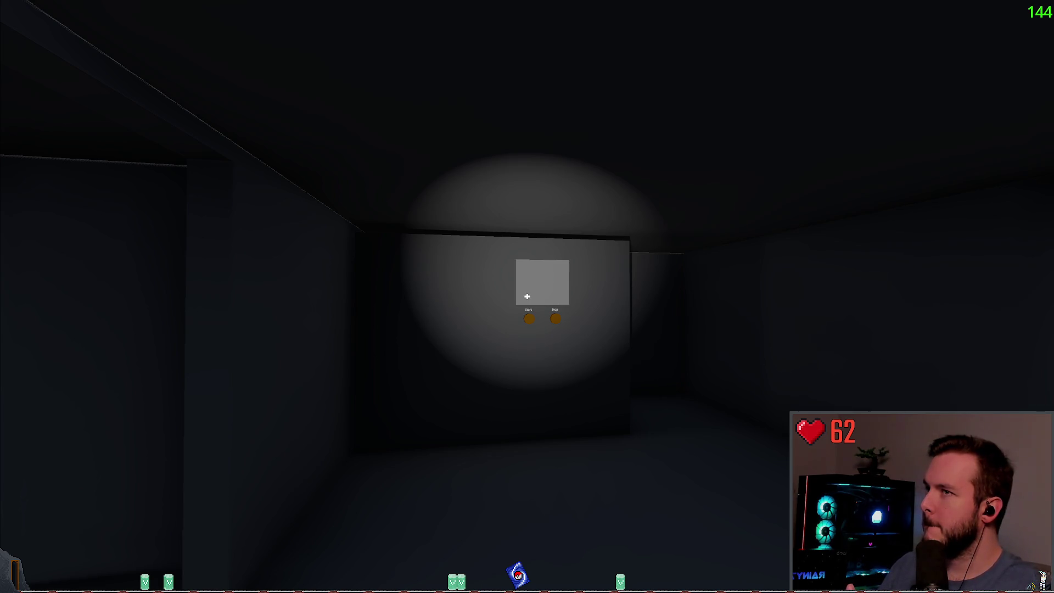
Step: Quit the test game with Dev Quit and switch to the Obsidian GDD note
key("Escape")
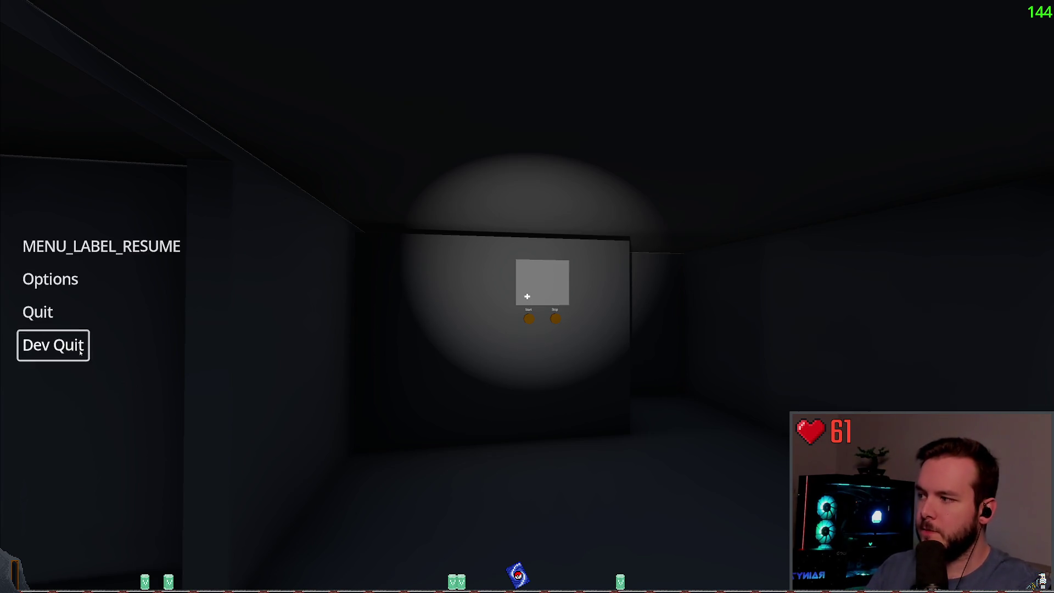
left_click(55, 345)
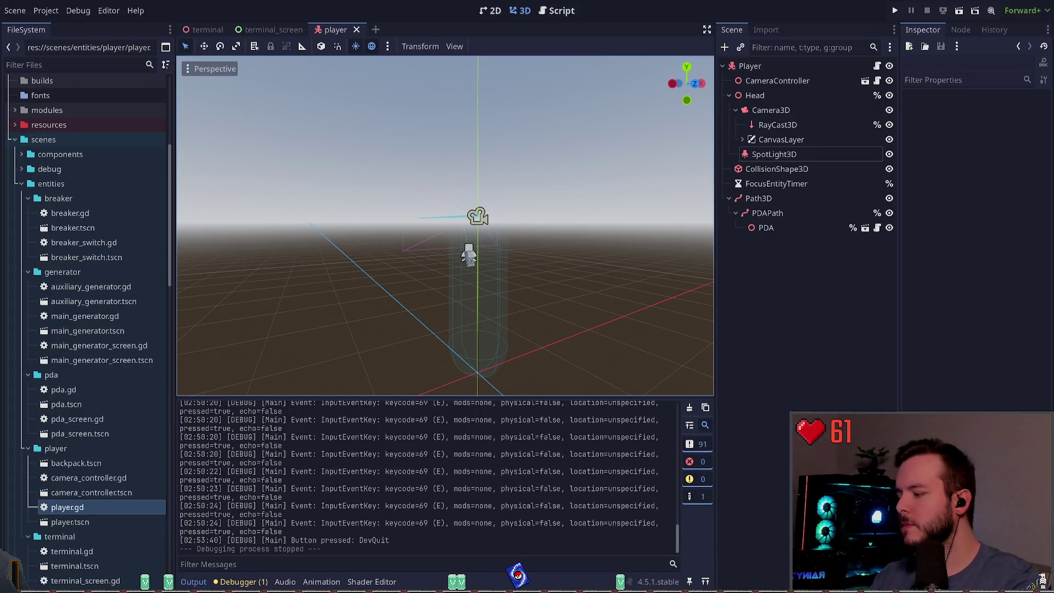
key("alt+Tab")
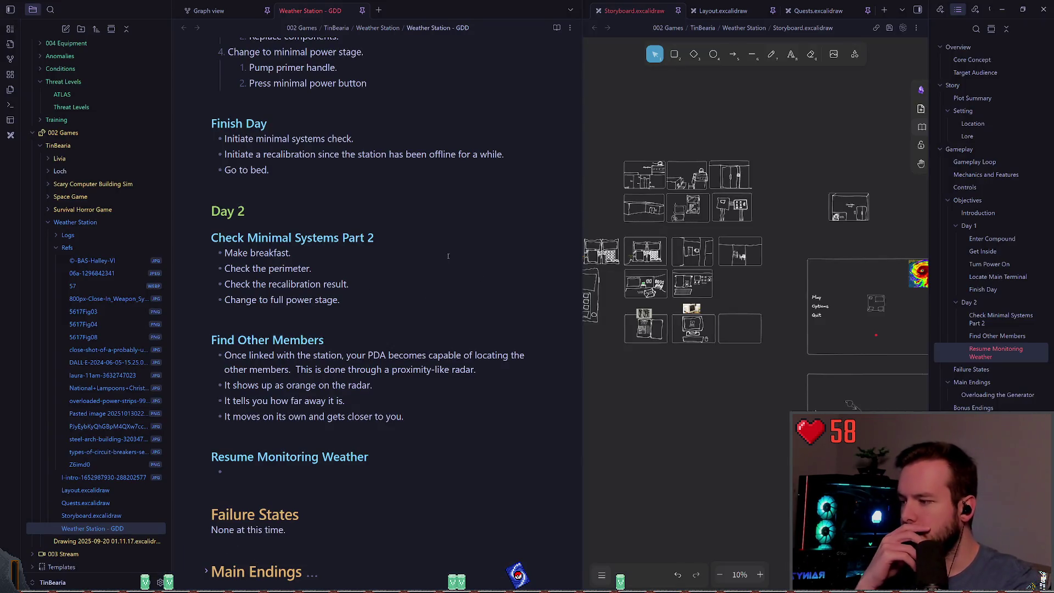
Step: Scroll the GDD to Level Progression and Pacing and start a new line after the weather station sentence
scroll(395, 283, "down", 5)
left_click(330, 212)
scroll(342, 296, "up", 3)
scroll(342, 296, "up", 20)
scroll(308, 307, "up", 3)
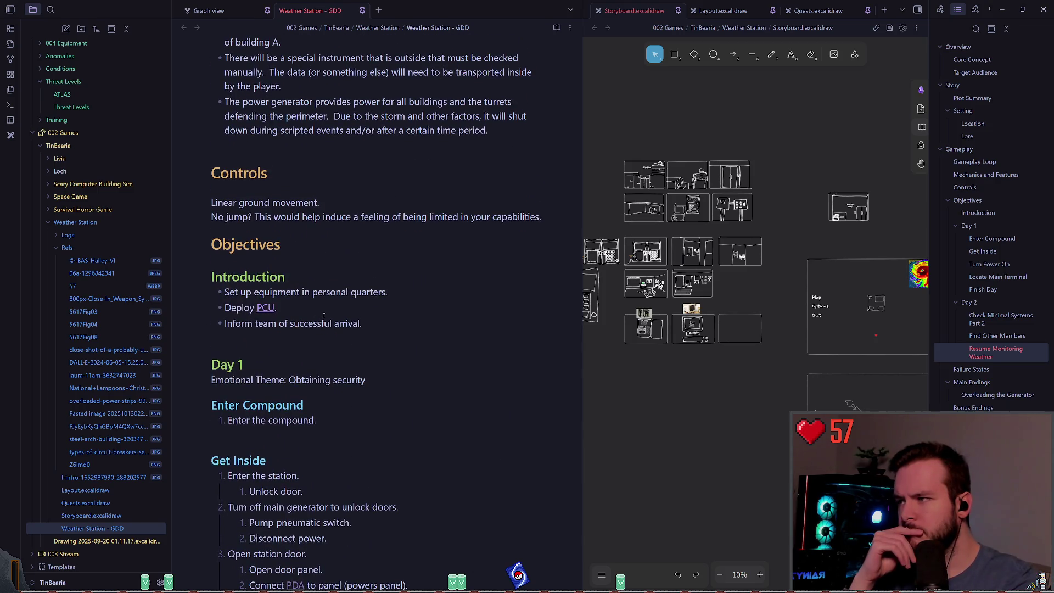
scroll(324, 314, "up", 7)
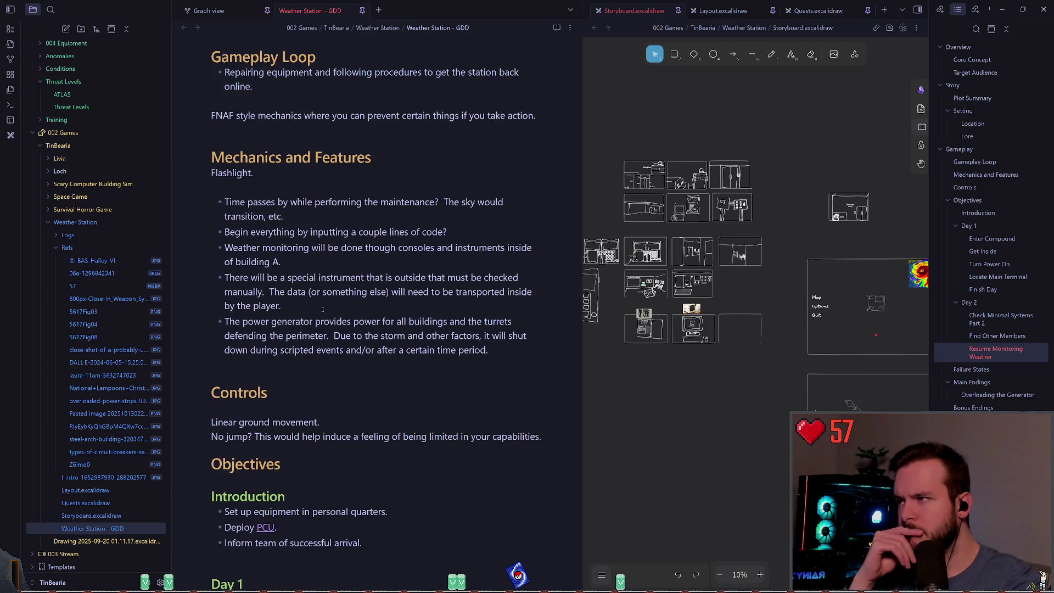
scroll(324, 313, "up", 3)
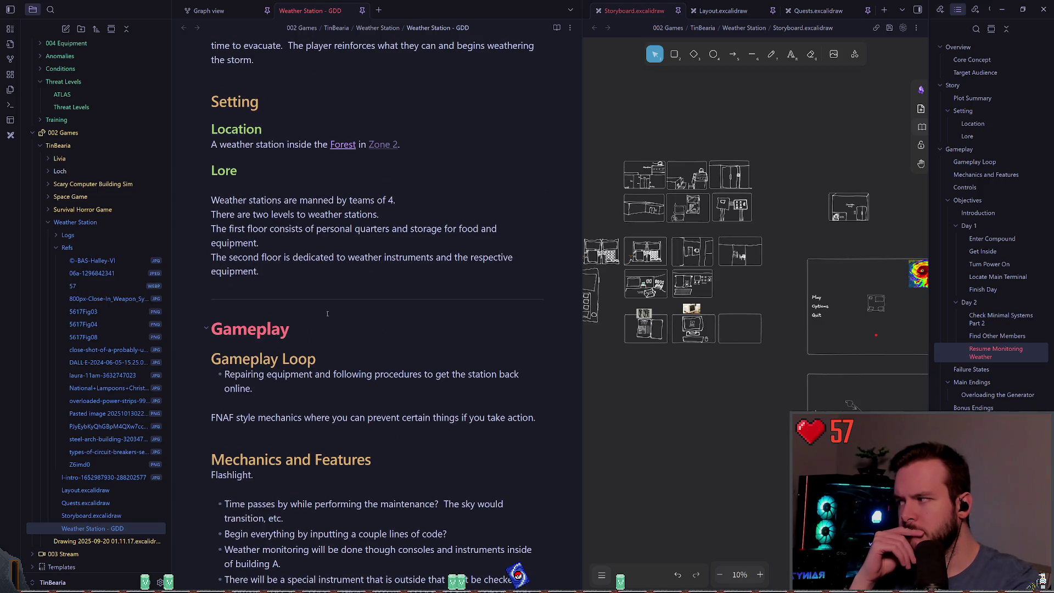
scroll(327, 313, "up", 2)
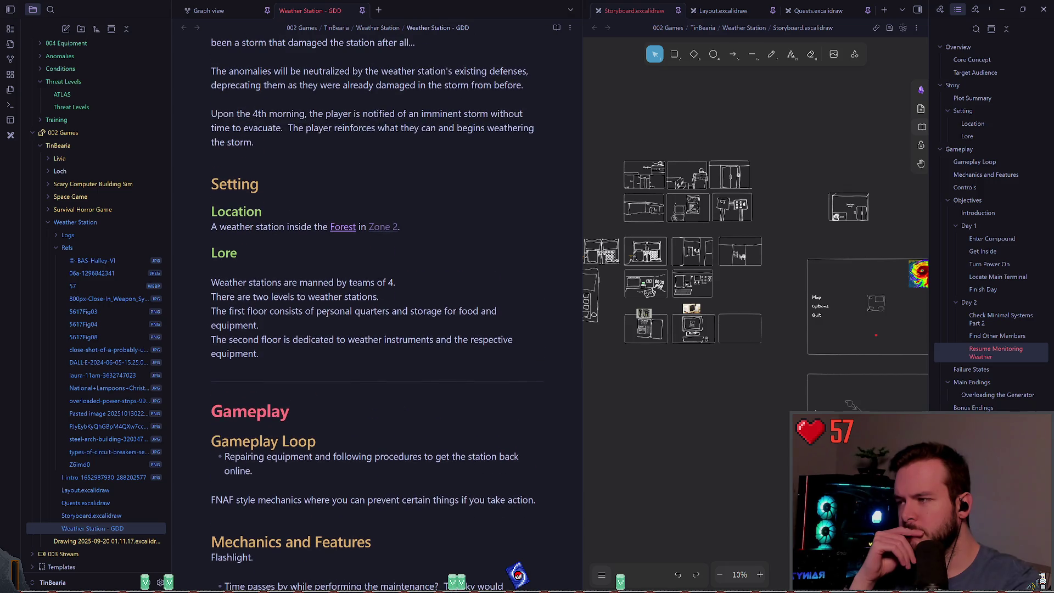
scroll(326, 313, "up", 2)
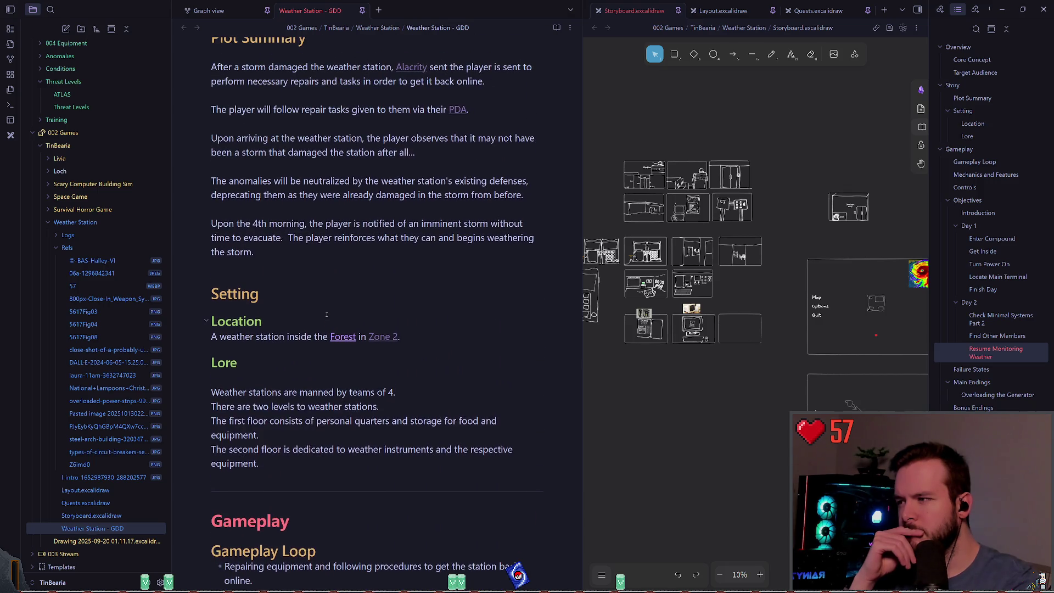
scroll(325, 313, "up", 3)
scroll(322, 314, "down", 6)
scroll(322, 315, "down", 9)
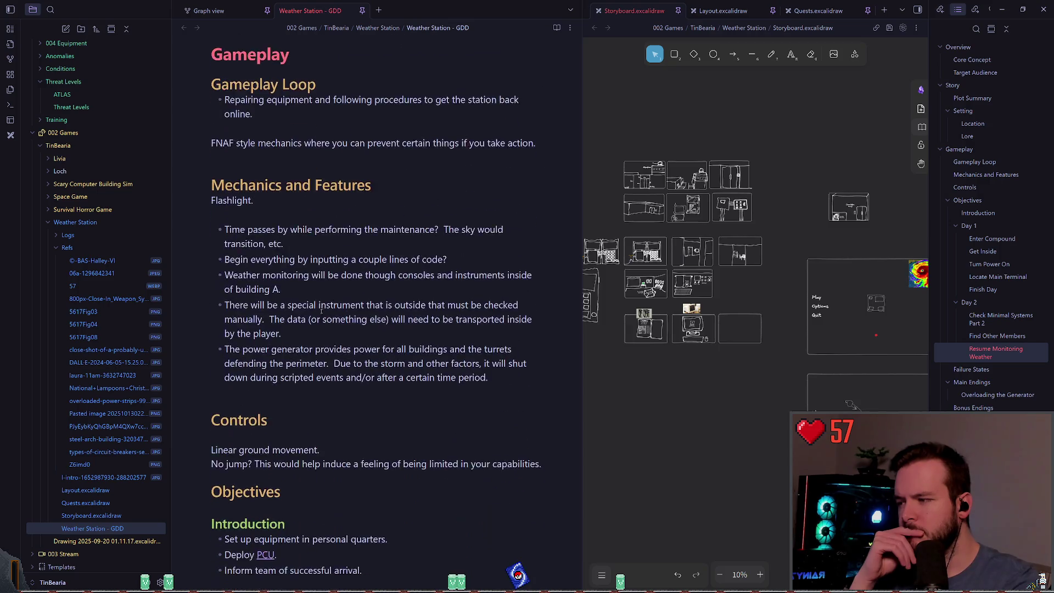
scroll(321, 313, "down", 16)
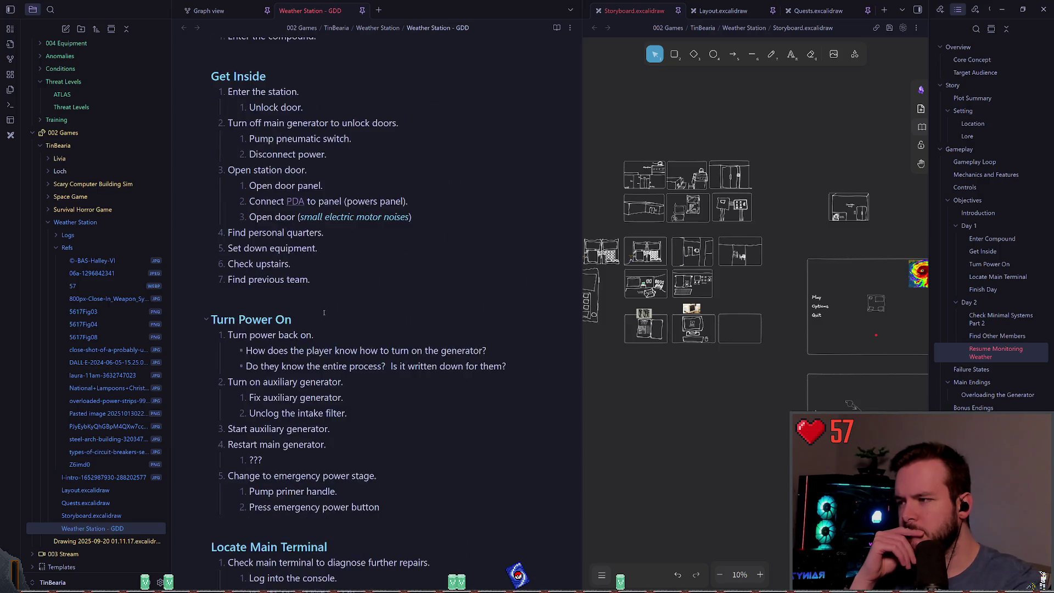
scroll(323, 316, "down", 12)
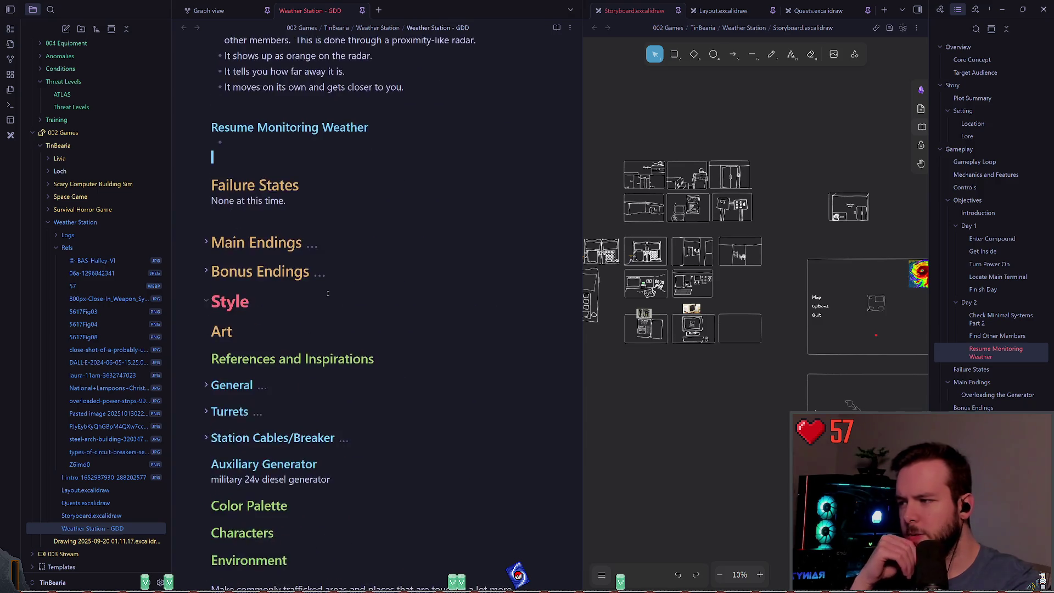
scroll(320, 296, "up", 3)
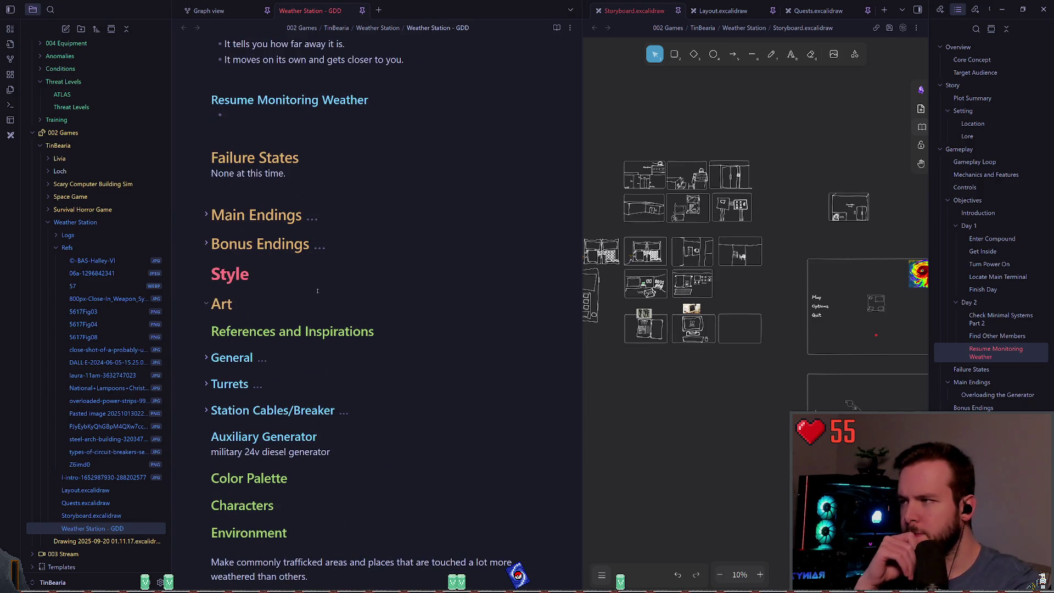
scroll(296, 318, "down", 7)
scroll(294, 322, "down", 19)
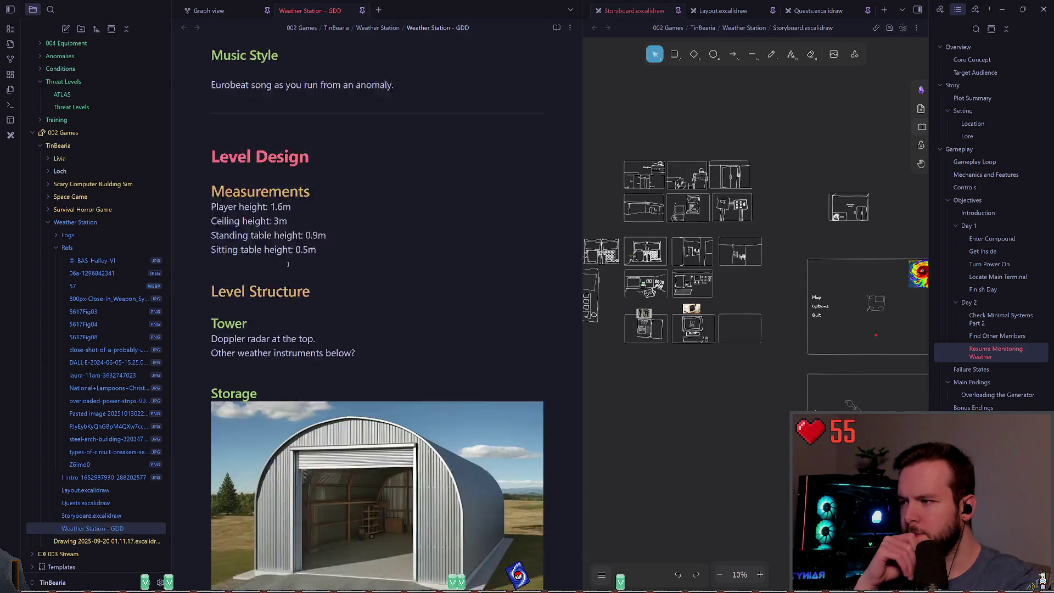
scroll(238, 285, "down", 13)
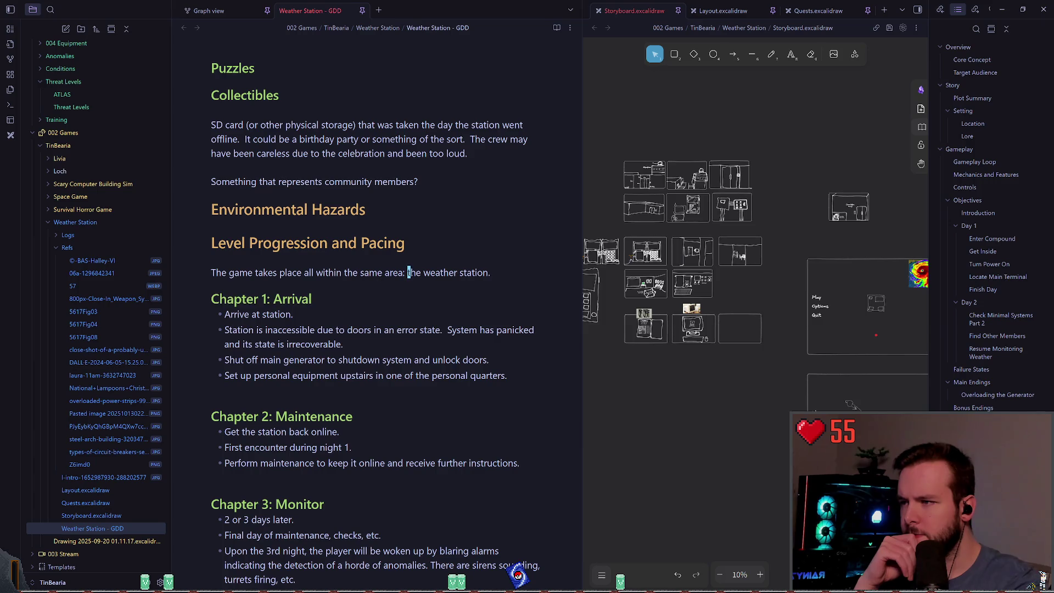
key("Return")
key("Return")
Step: Write a paragraph: the player is chased by something distant and out of breath from the main menu
type("The player is bein")
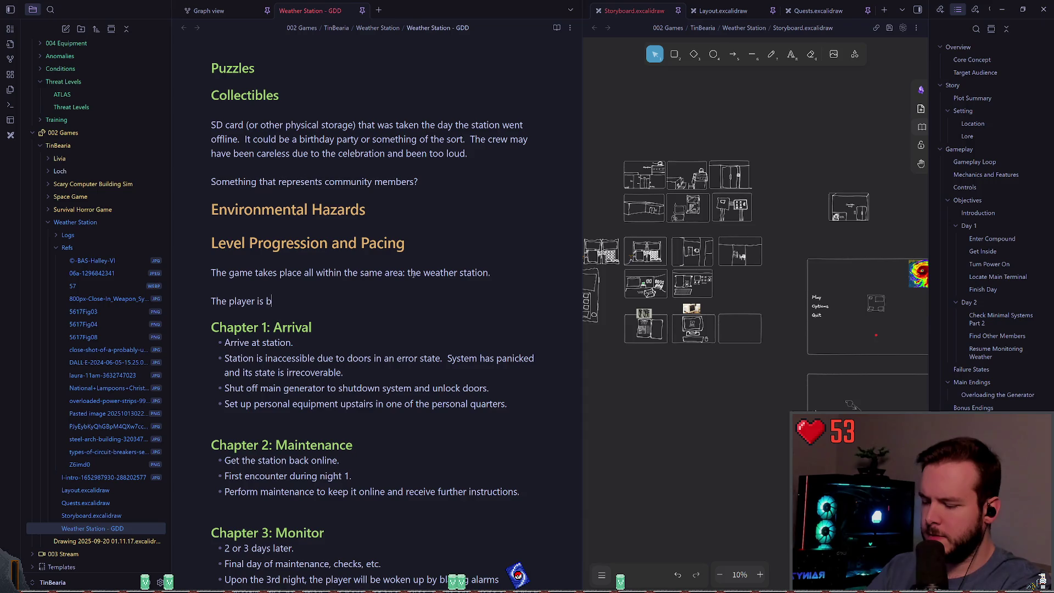
key("BackSpace")
key("BackSpace")
key("BackSpace")
type("knows ")
type("they")
key("BackSpace")
key("BackSpace")
key("BackSpace")
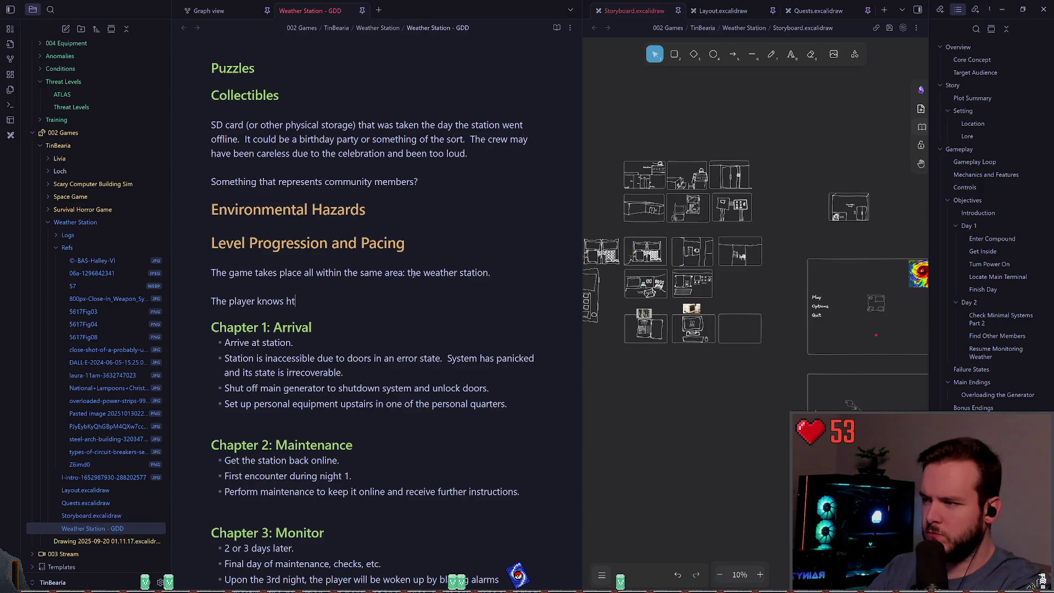
type("they are being ")
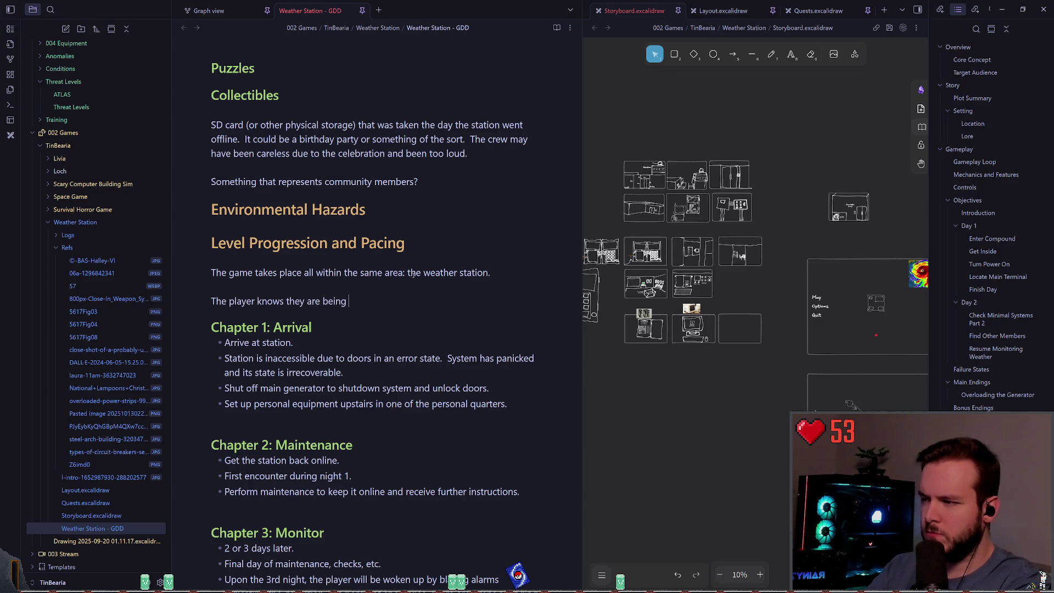
type("chased by somethi")
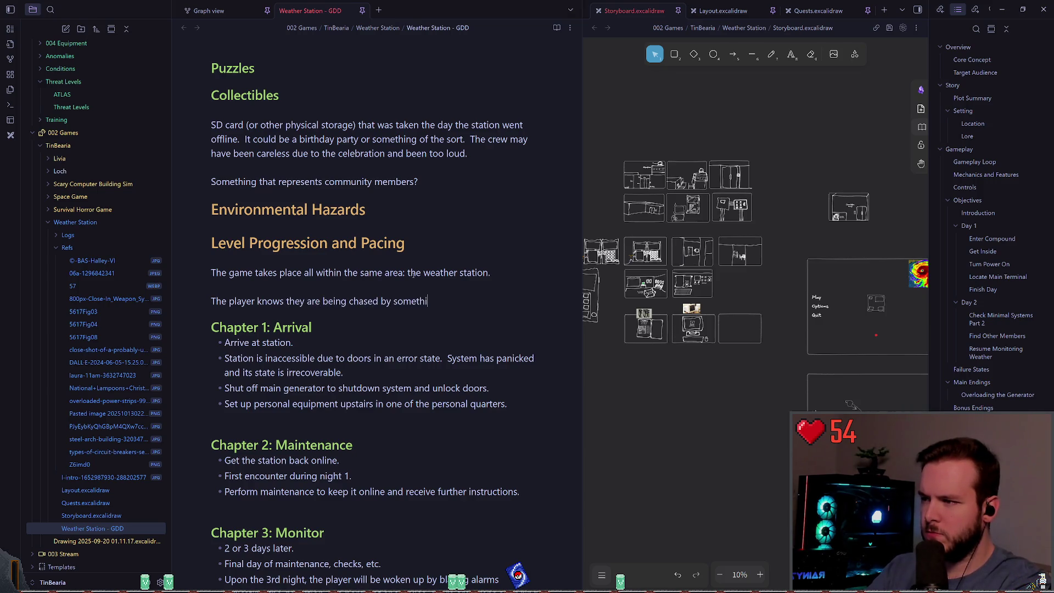
type("ng in the distance?  ")
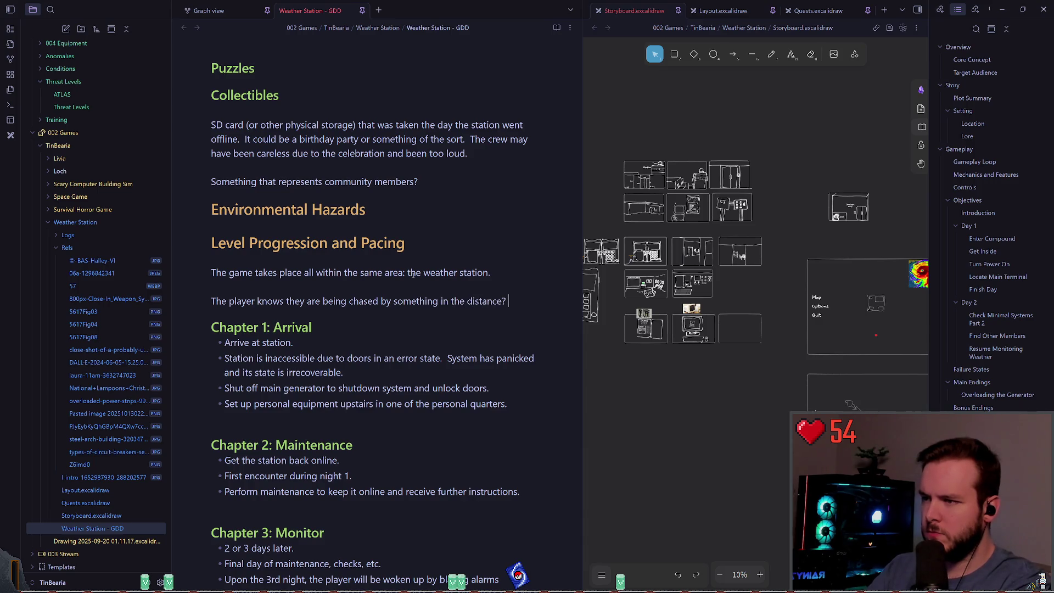
type("They are out of breath")
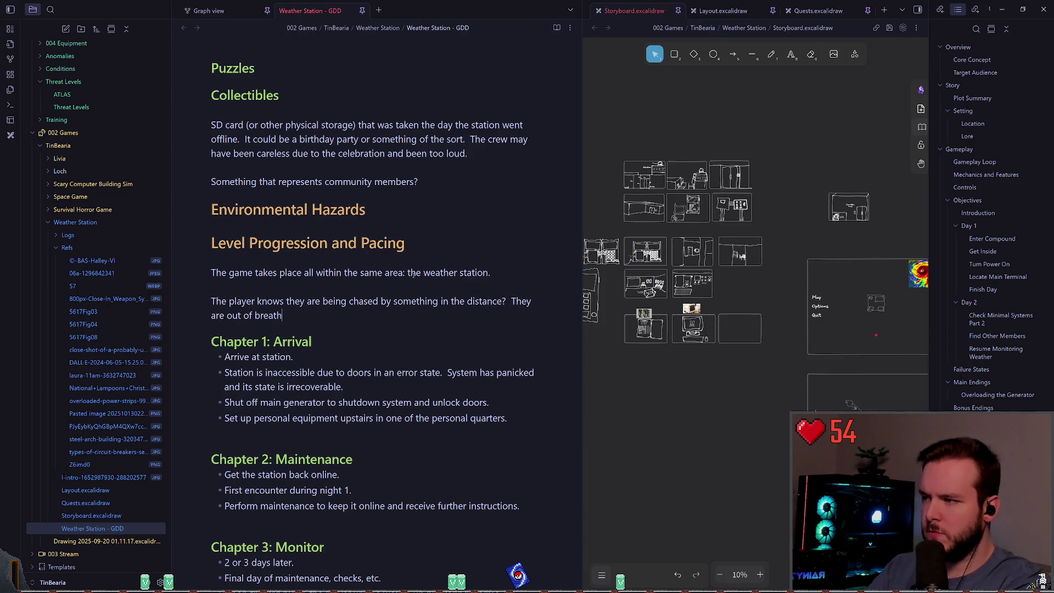
type(" as soon as the")
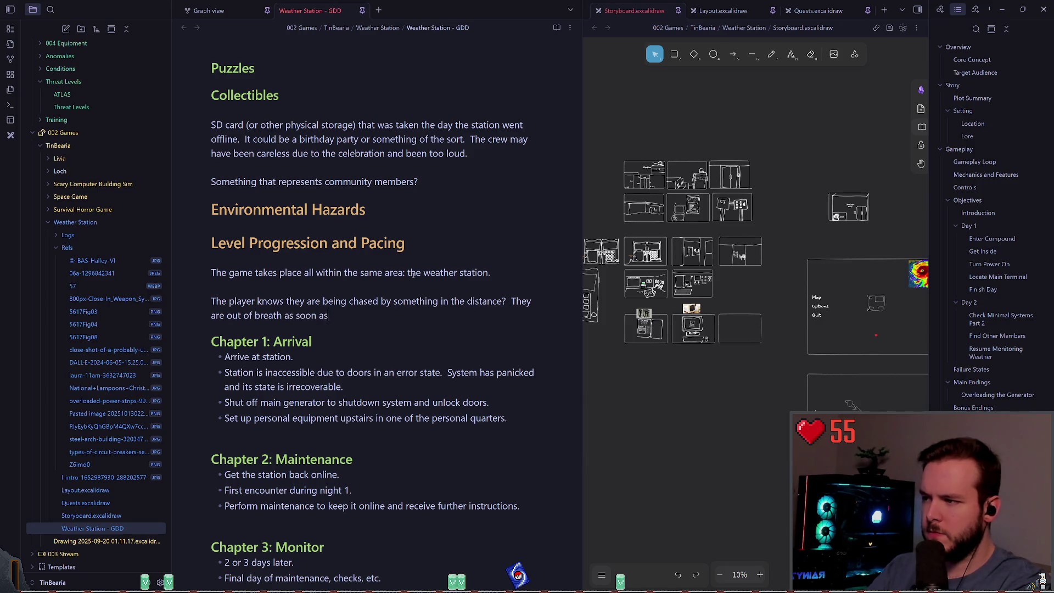
key("BackSpace")
key("BackSpace")
key("BackSpace")
type("the player ")
type("takes control the")
key("BackSpace")
key("BackSpace")
type("from the main menu?")
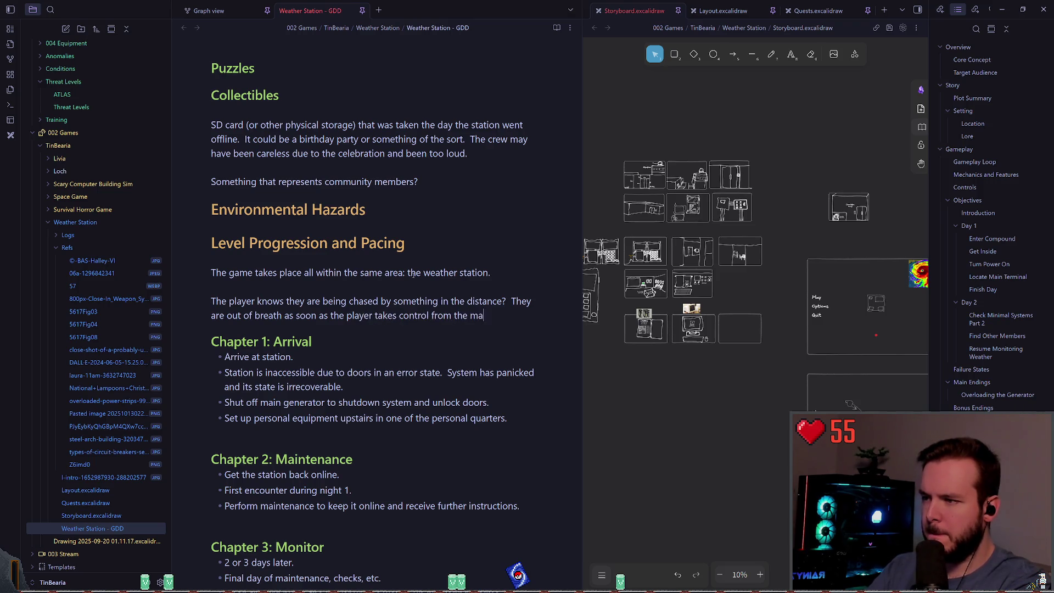
key("Escape")
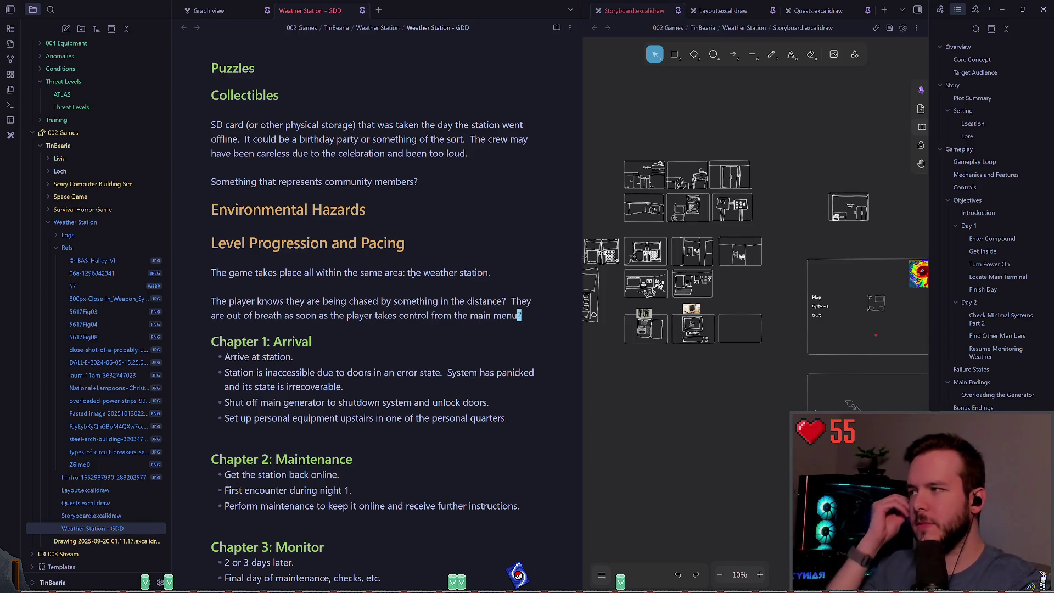
Step: Add an empty line after the new paragraph
left_click(500, 329)
left_click(525, 316)
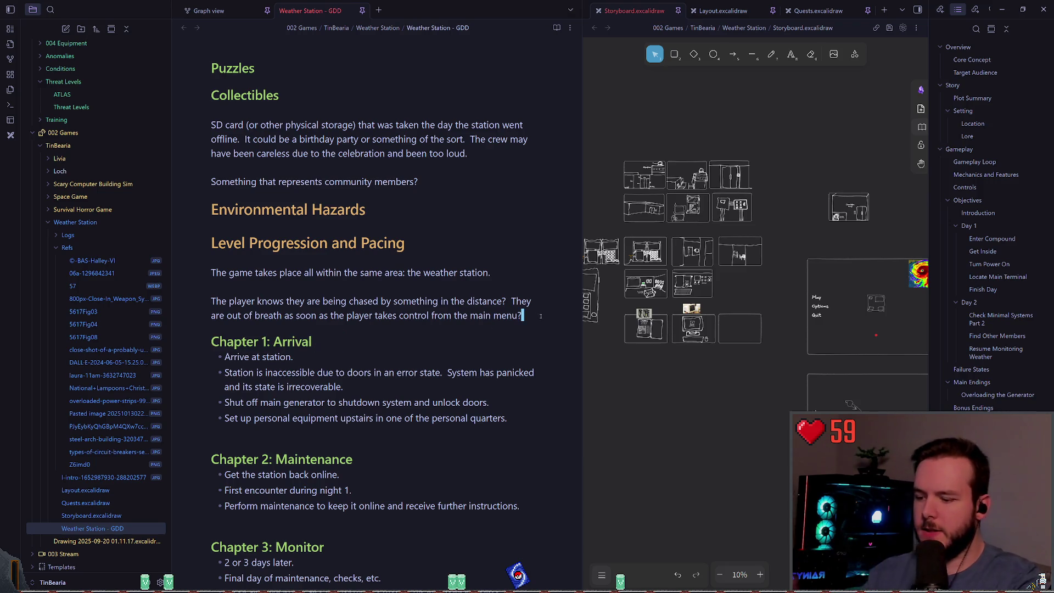
key("Return")
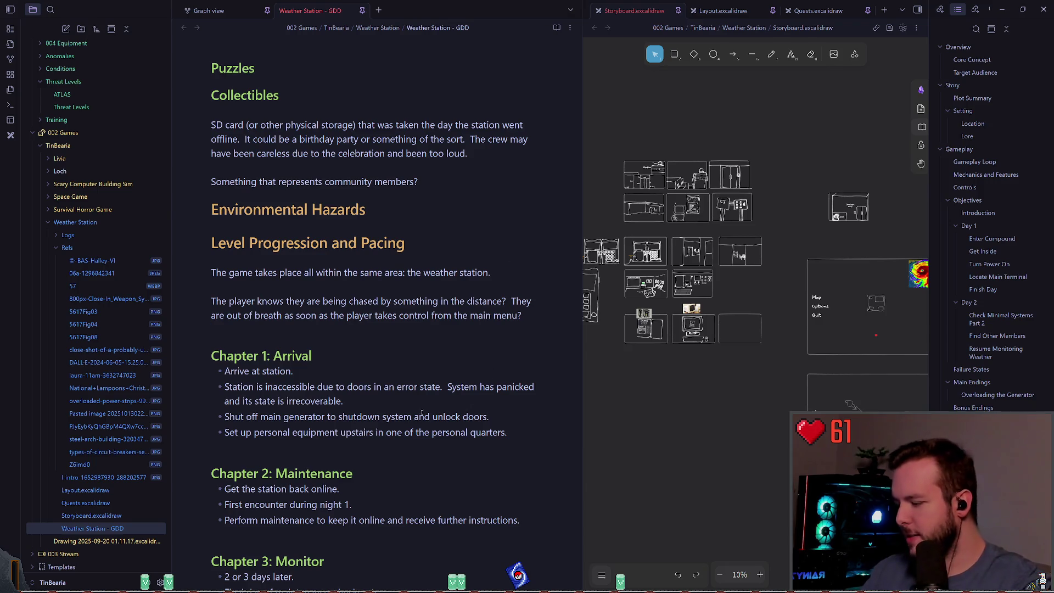
Step: Switch over to the Godot editor
key("alt+Tab")
Step: Run the project with F5 and walk across the yard into the building, facing two lit doorways
key("F5")
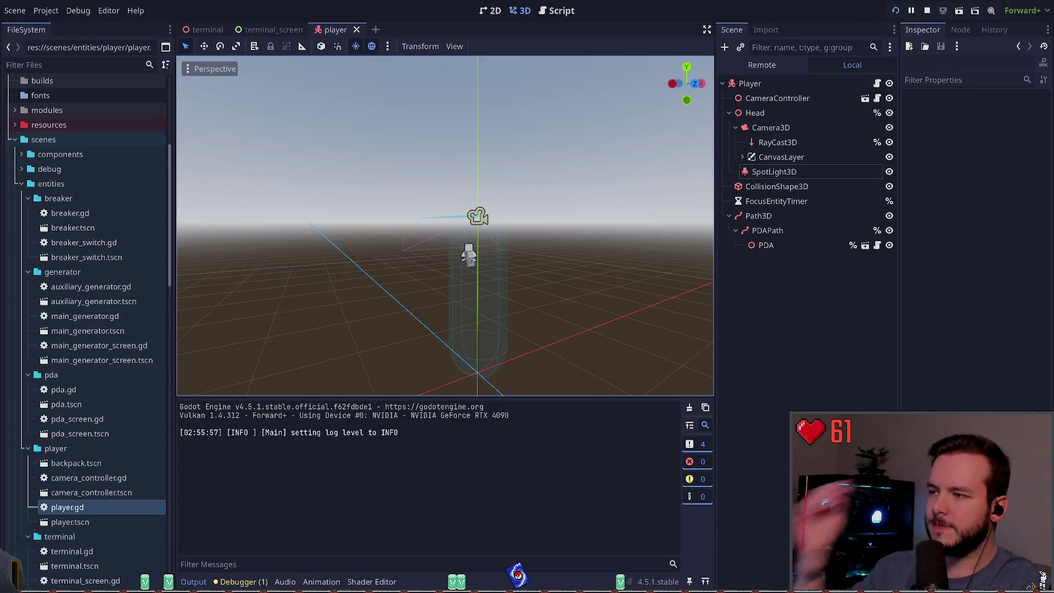
key("w")
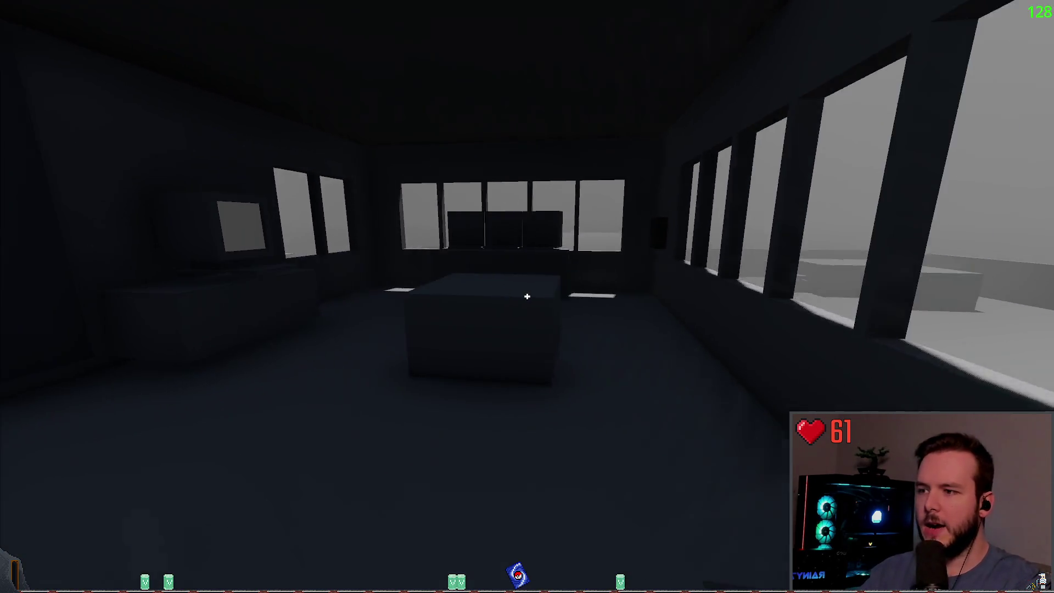
key("w")
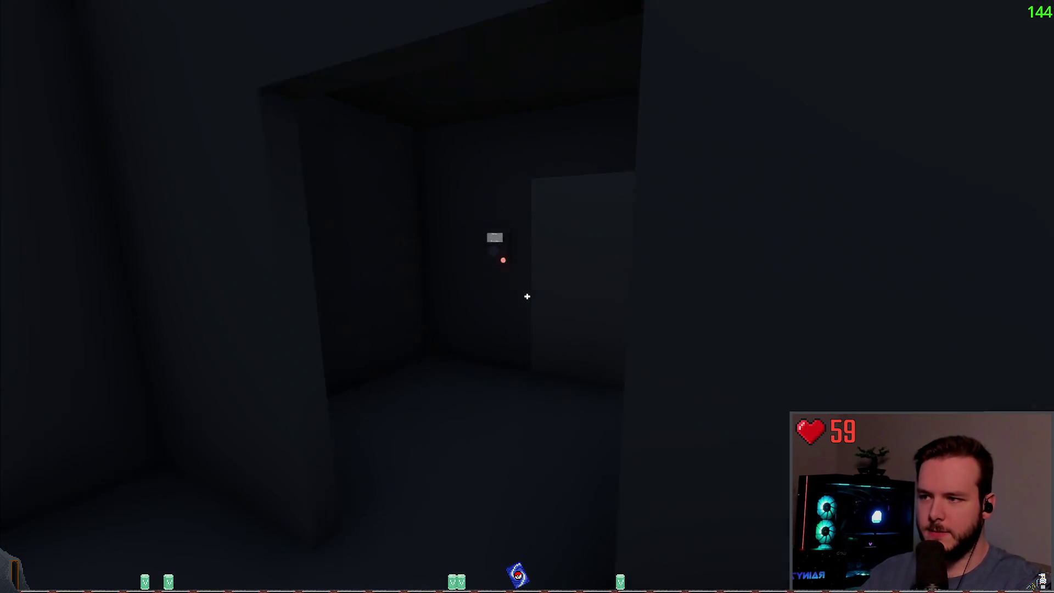
key("s")
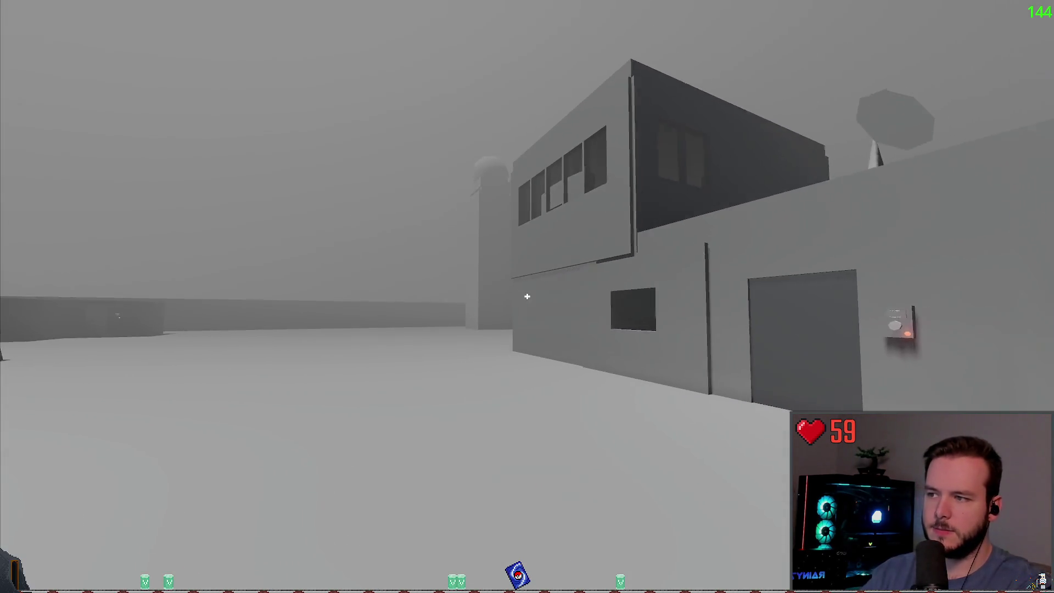
key("w")
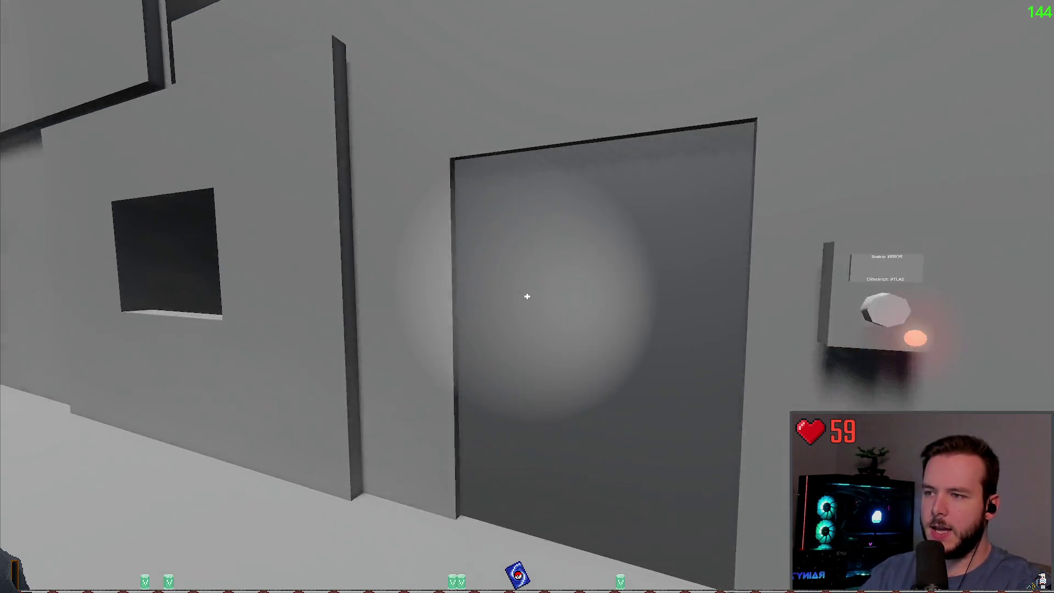
key("s")
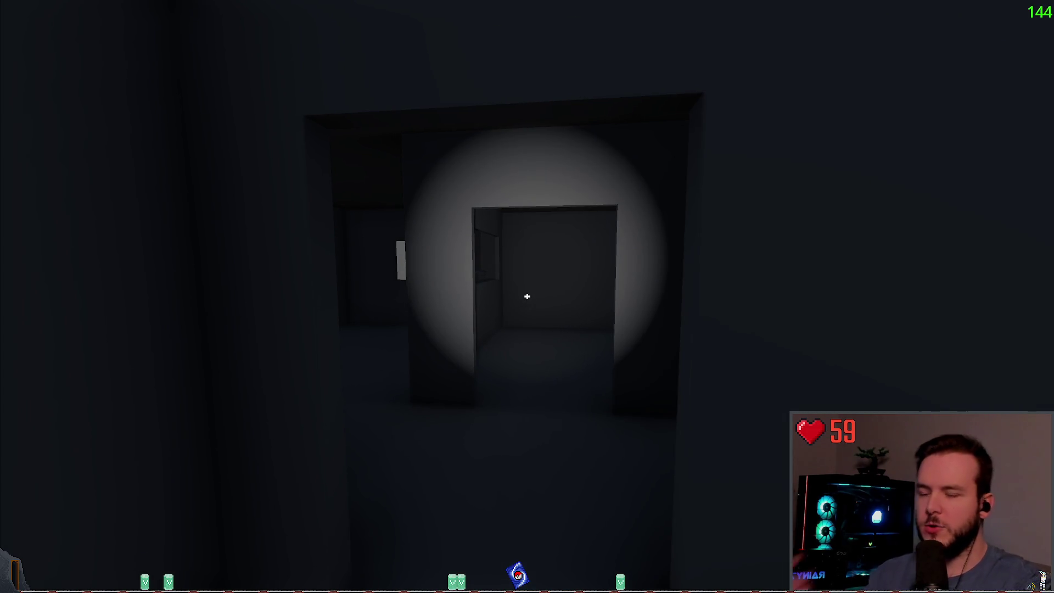
key("a")
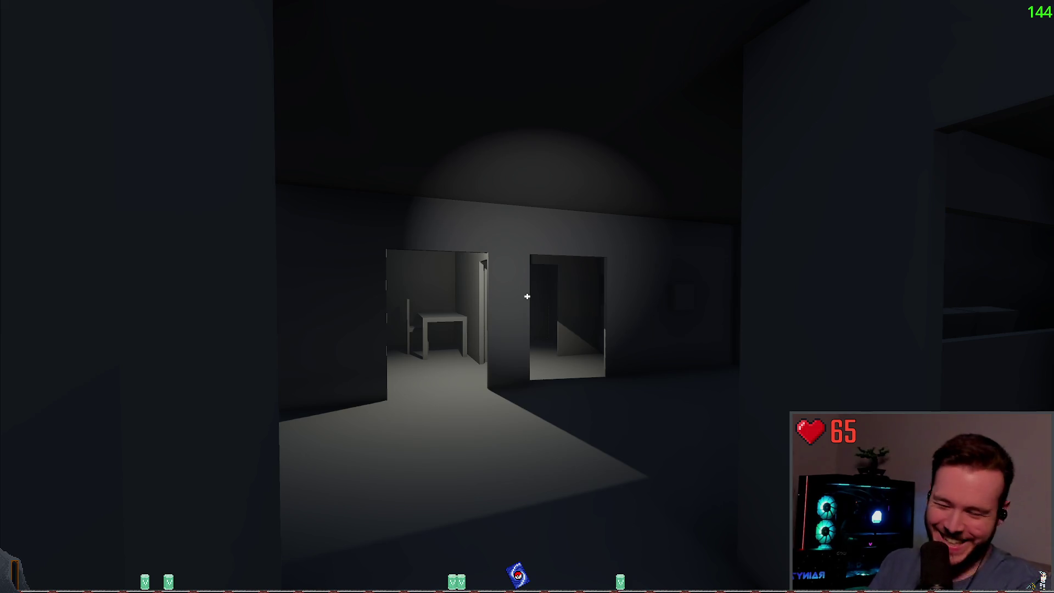
Step: Climb the stairs into the windowed monitor room and head for the lit corridor doorway
key("w")
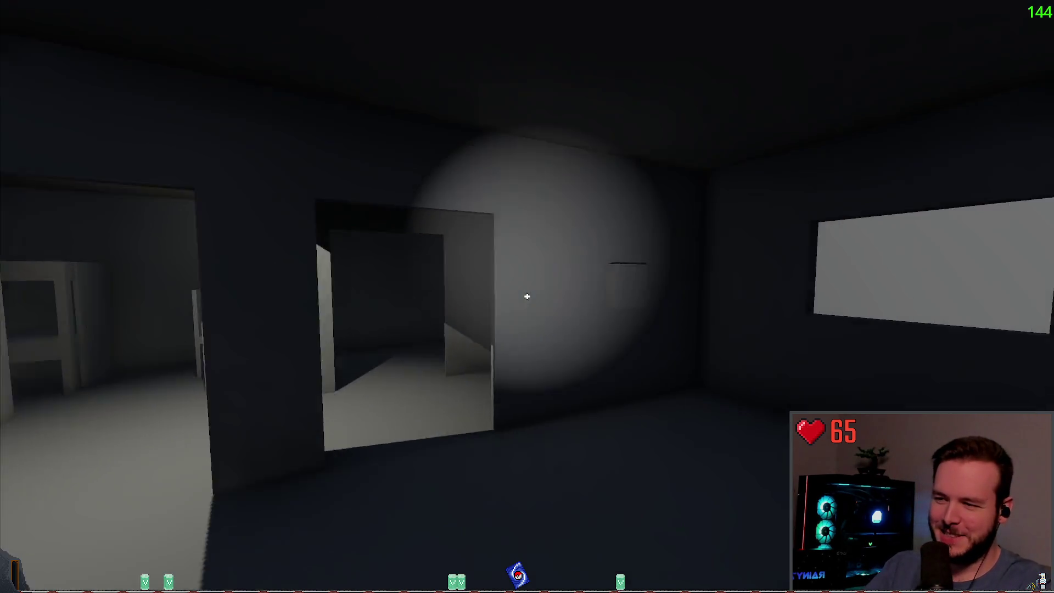
key("w")
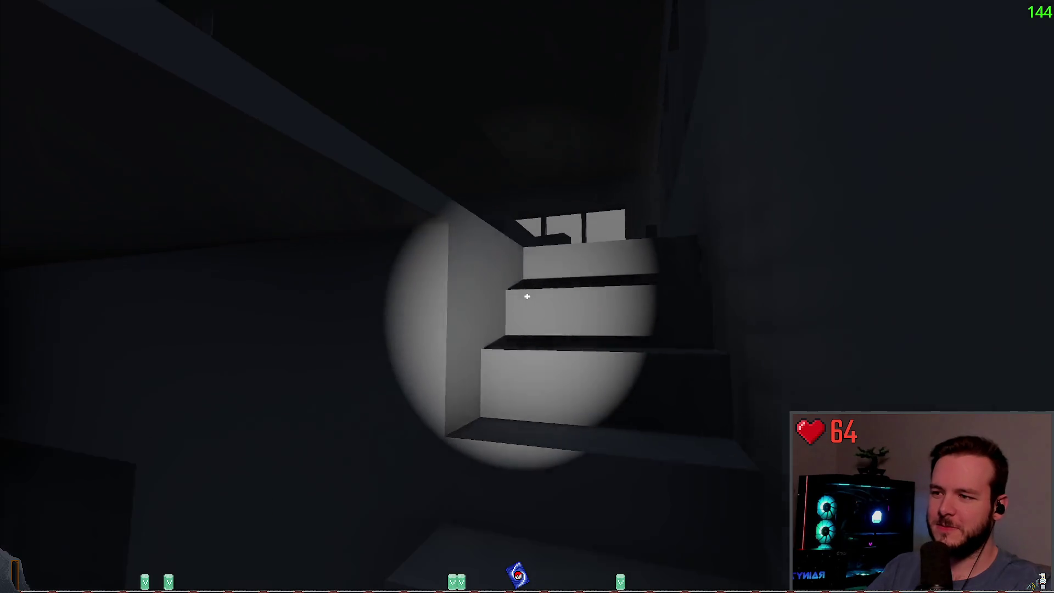
key("w")
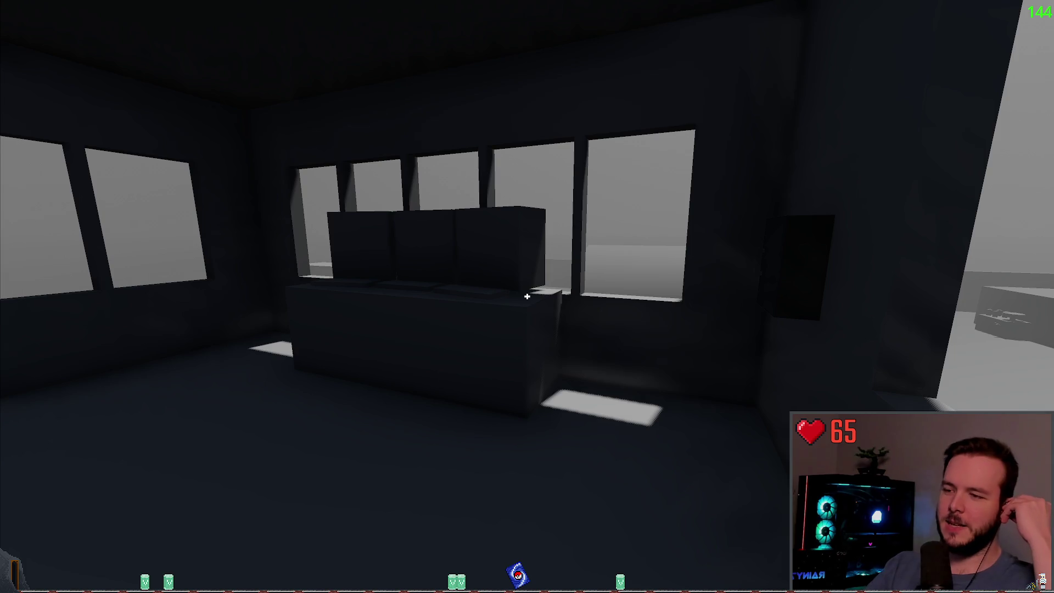
key("w")
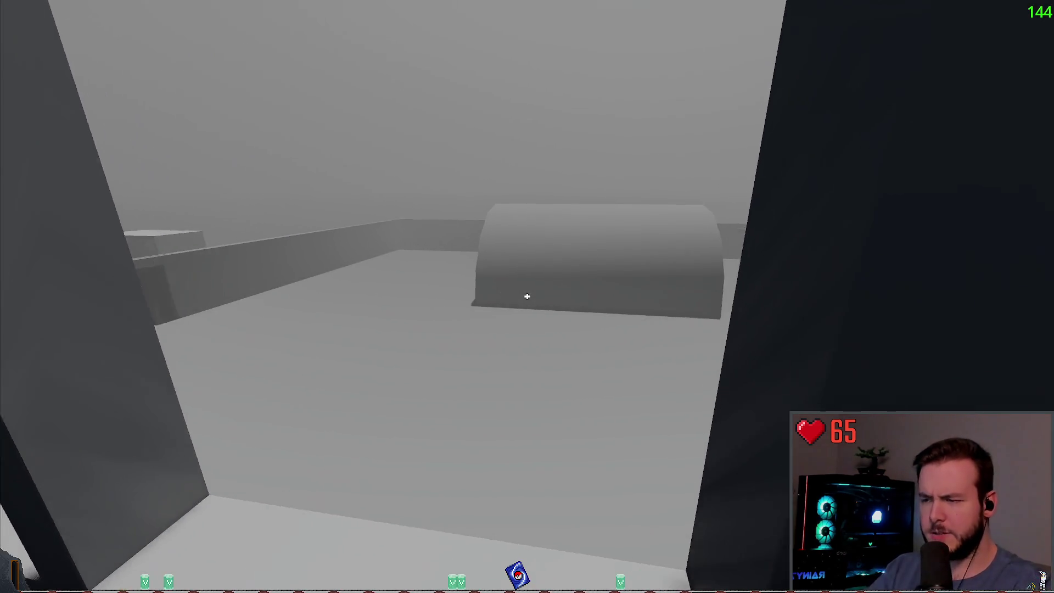
key("w")
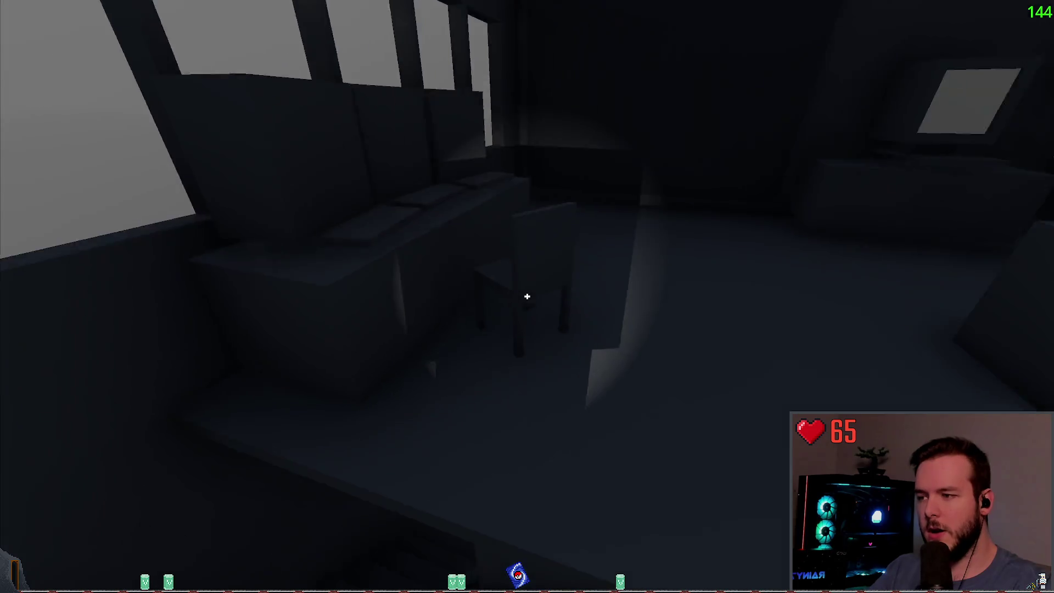
Step: Cross the foggy snowfield to the station building's doorway, then pause and quit to the editor
key("w")
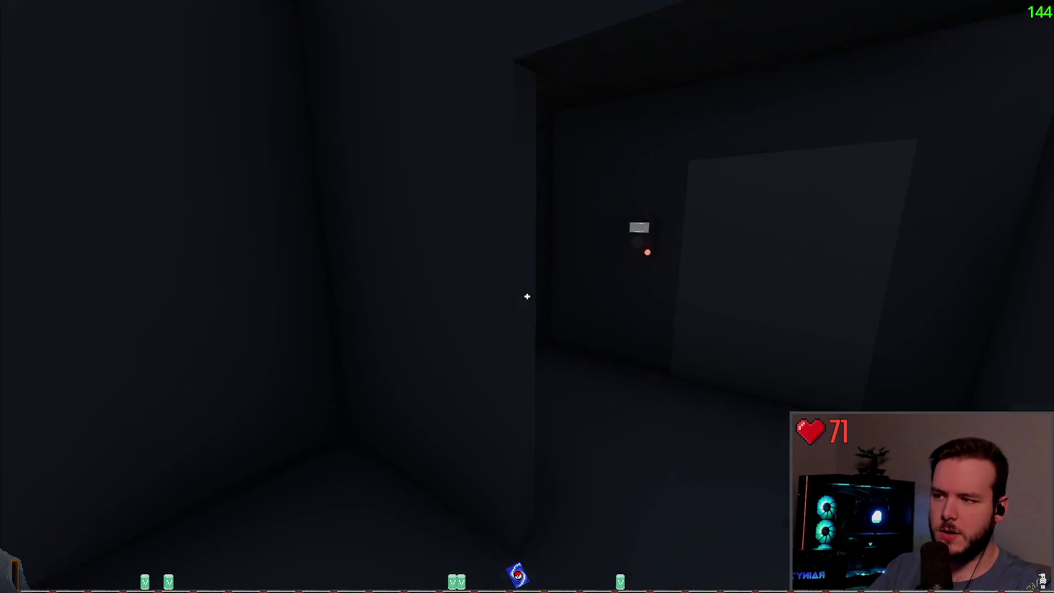
key("w")
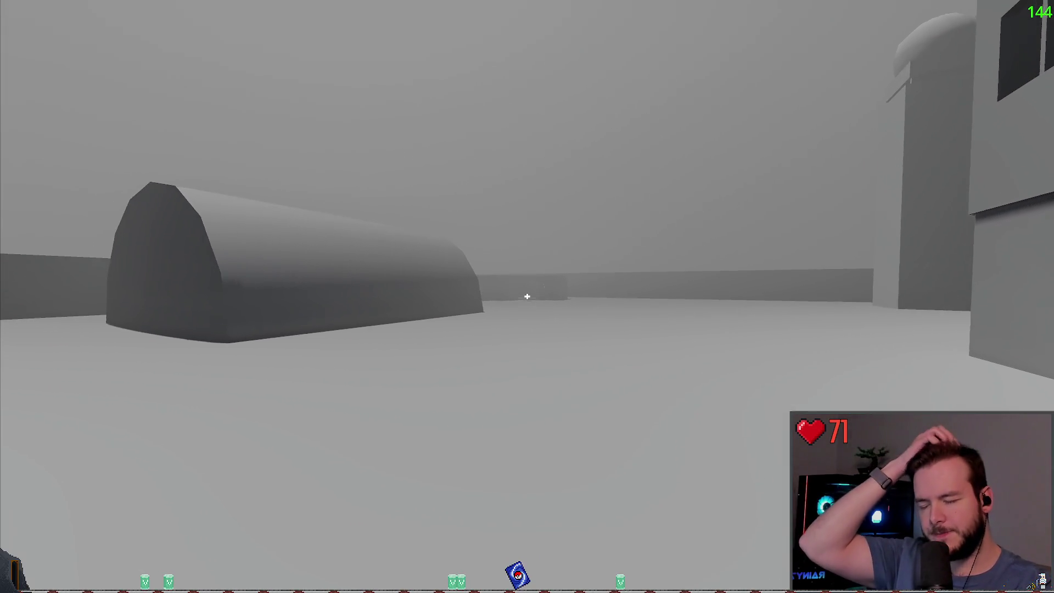
key("w")
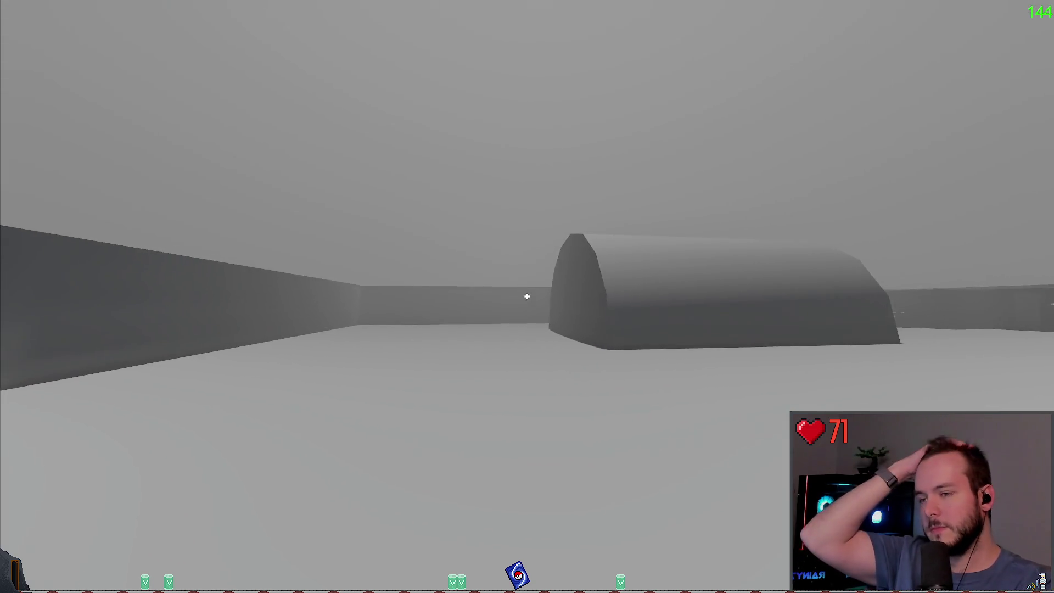
key("w")
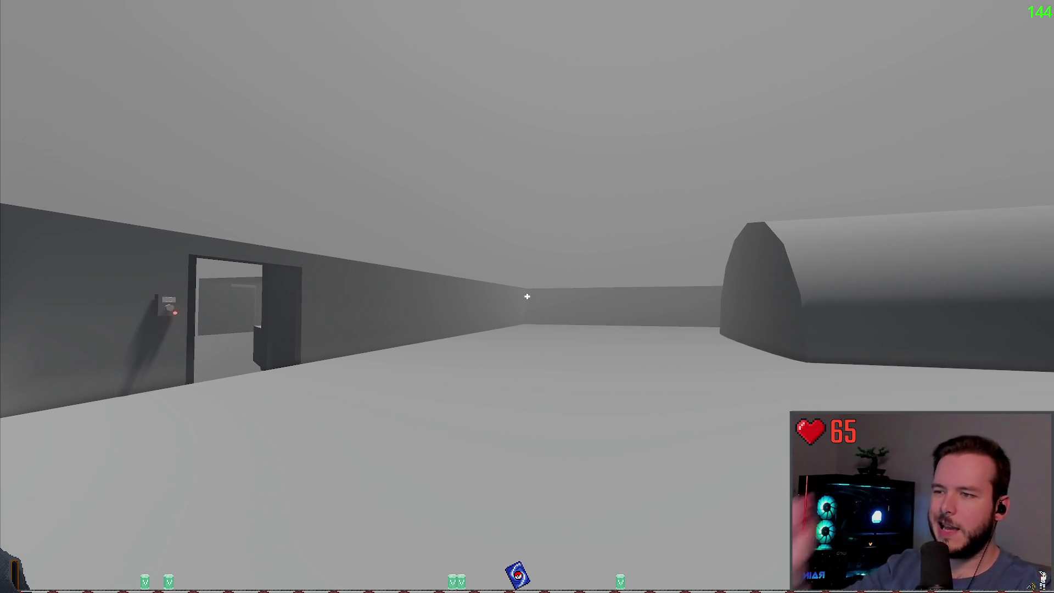
key("w")
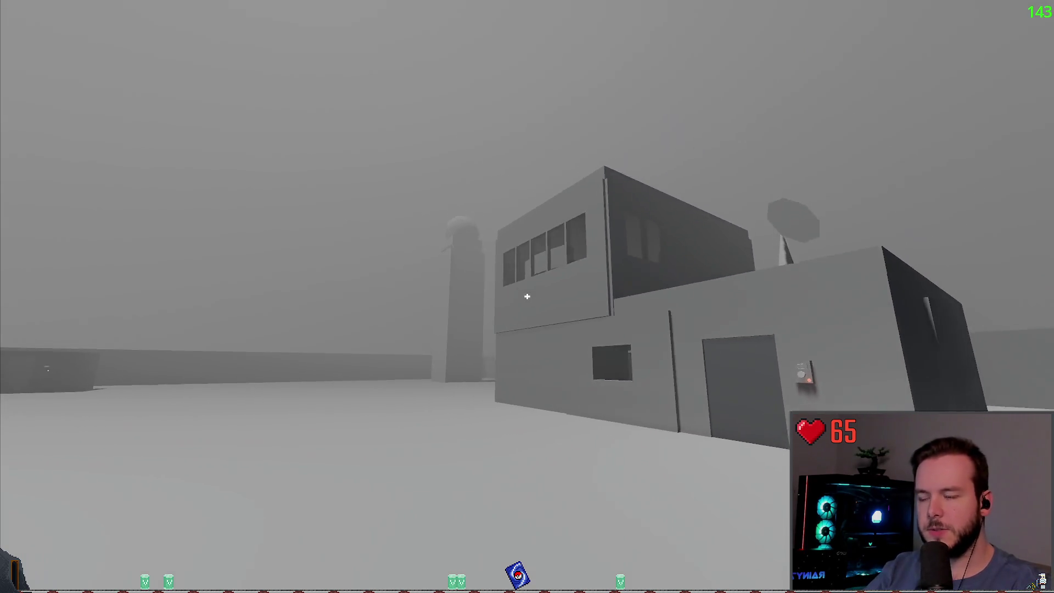
key("d")
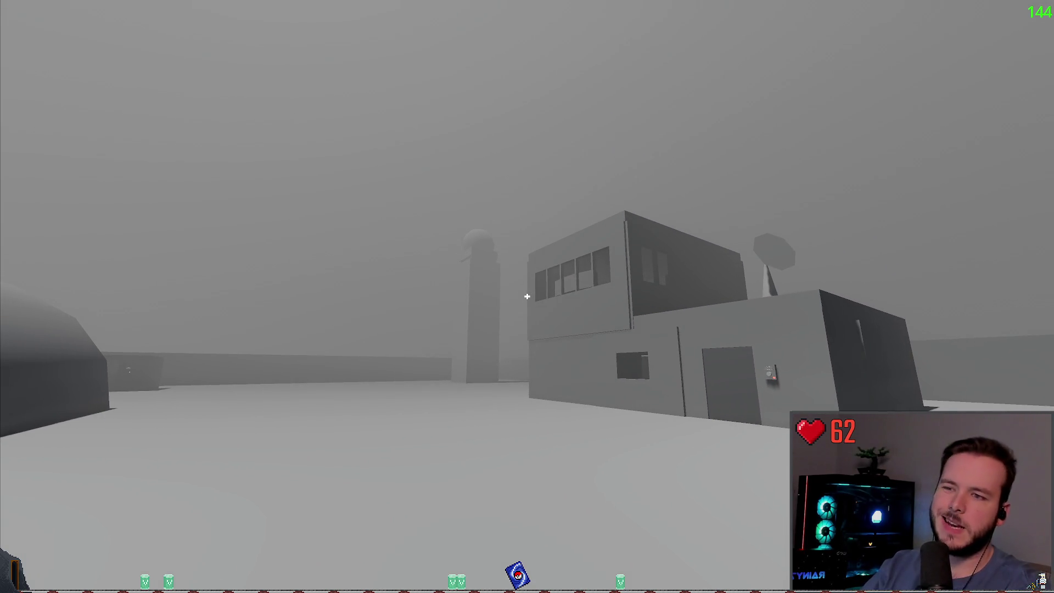
key("w")
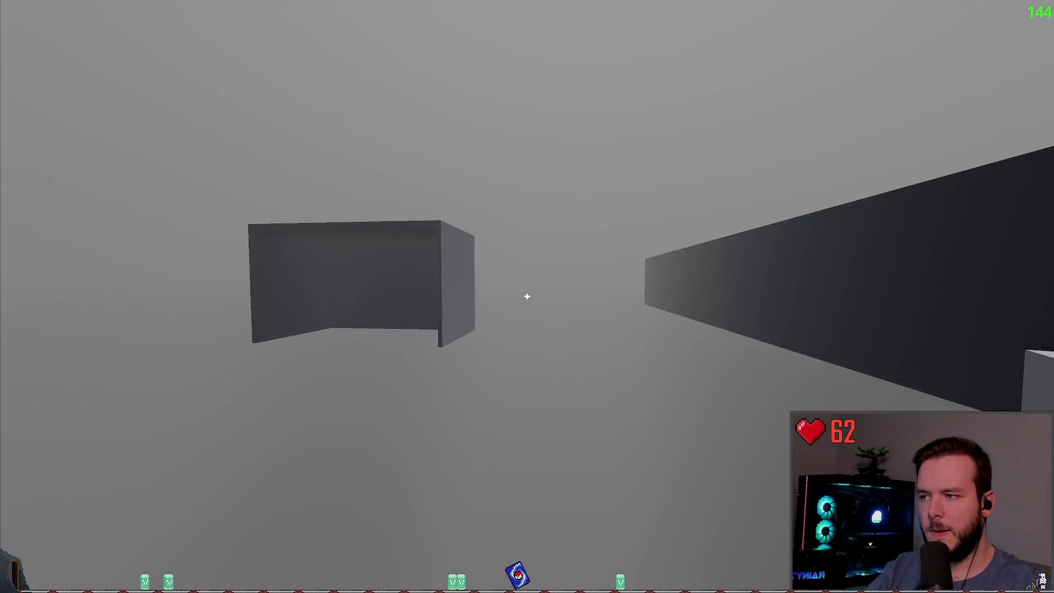
key("Escape")
left_click(79, 352)
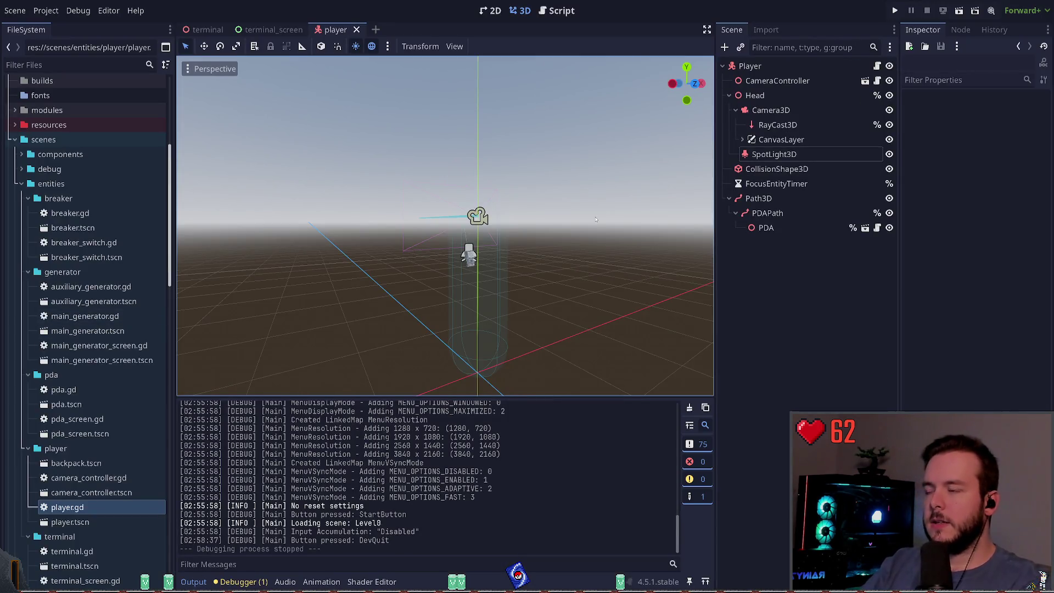
Step: In Obsidian, drag the pane divider left to give the storyboard canvas more room
key("alt+Tab")
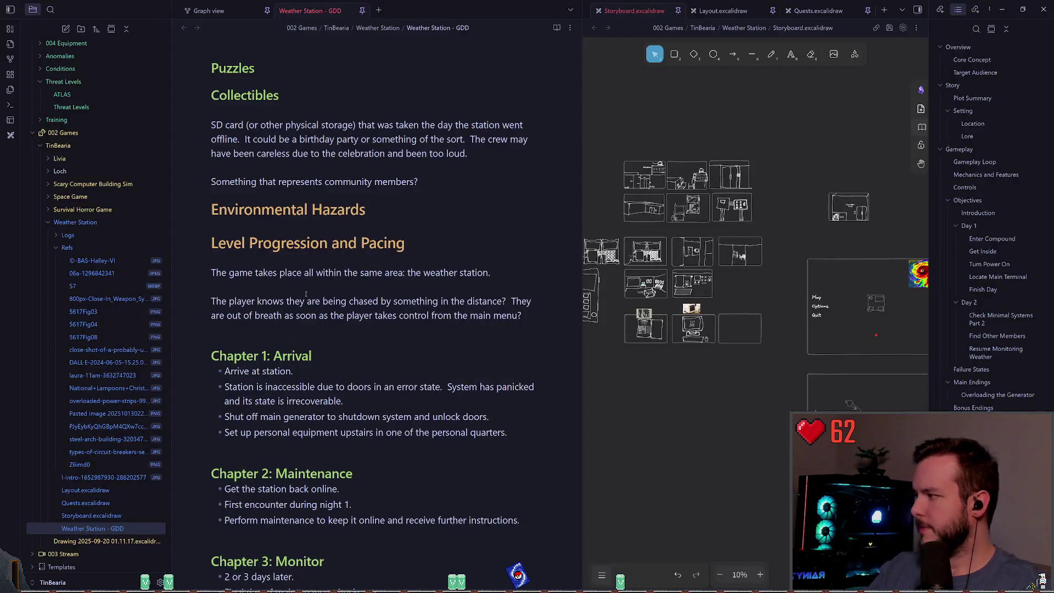
left_click(406, 324)
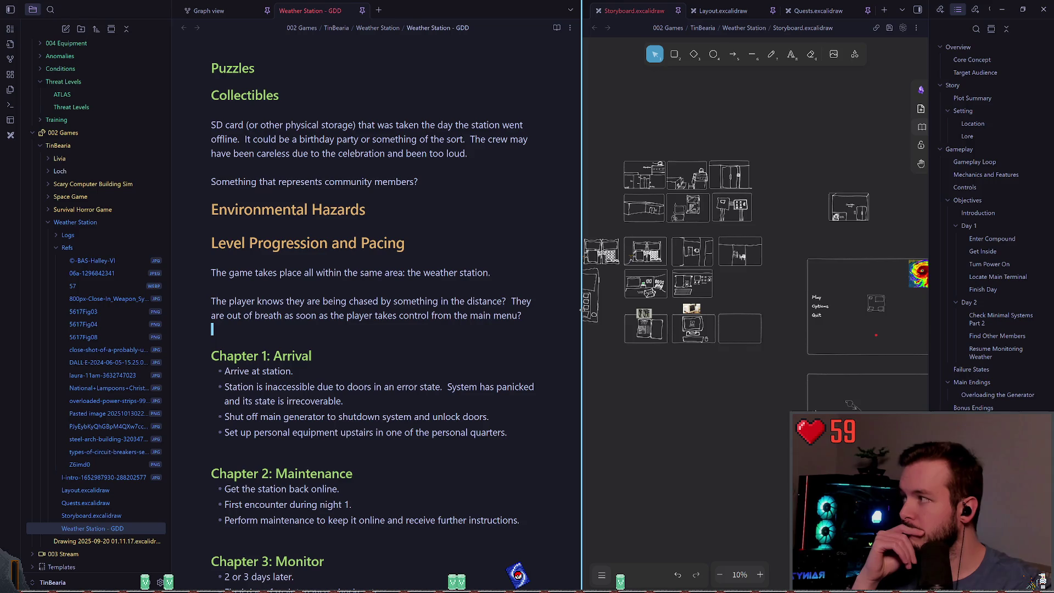
left_click_drag(582, 310, 436, 309)
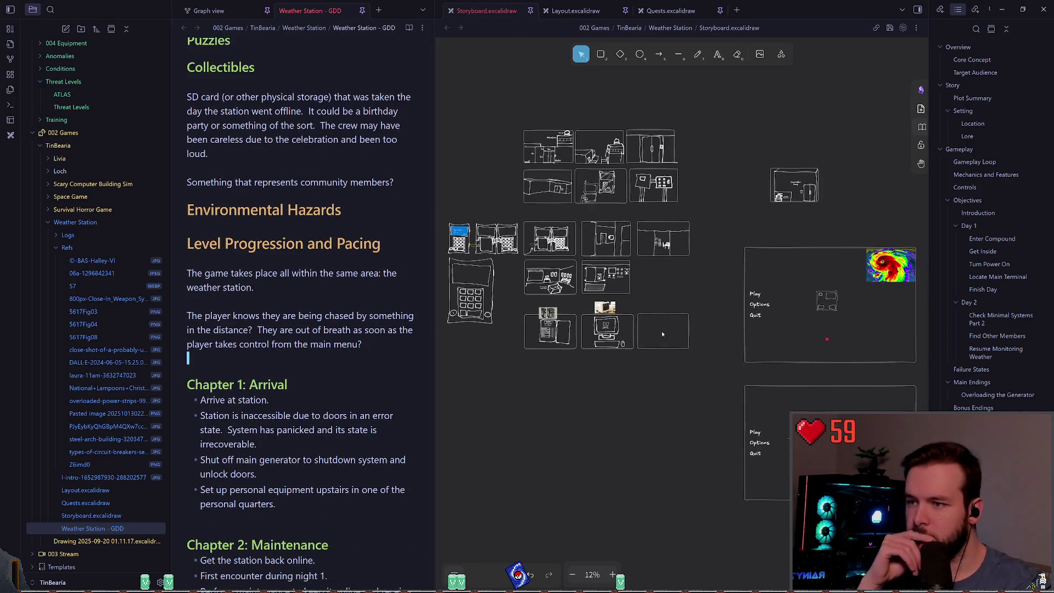
Step: Zoom the Storyboard canvas in on the computer sketches, then return to Godot
left_click(667, 334)
scroll(667, 334, "up", 5)
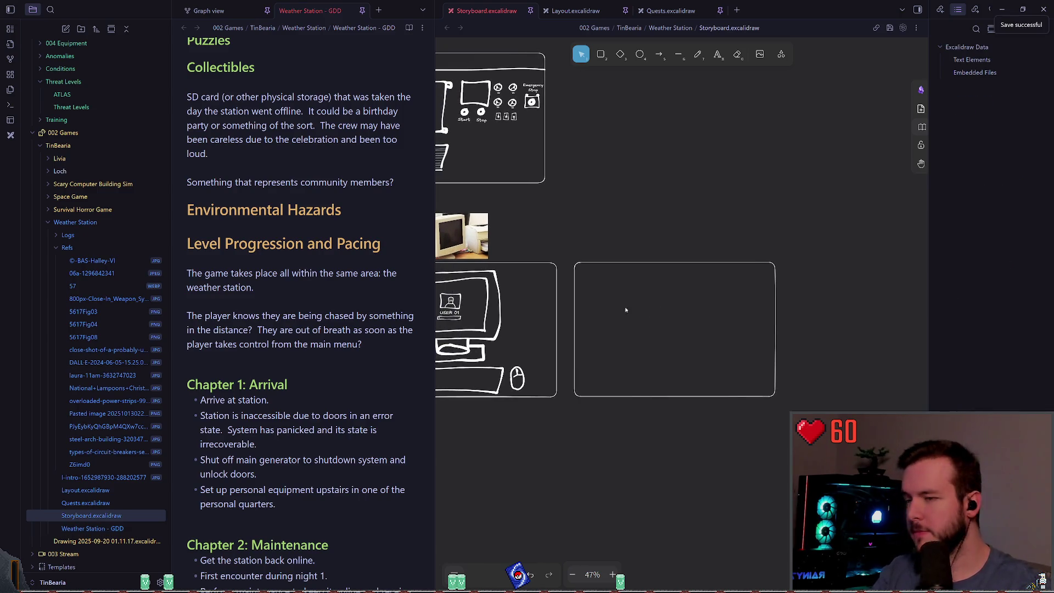
scroll(631, 273, "left", 2)
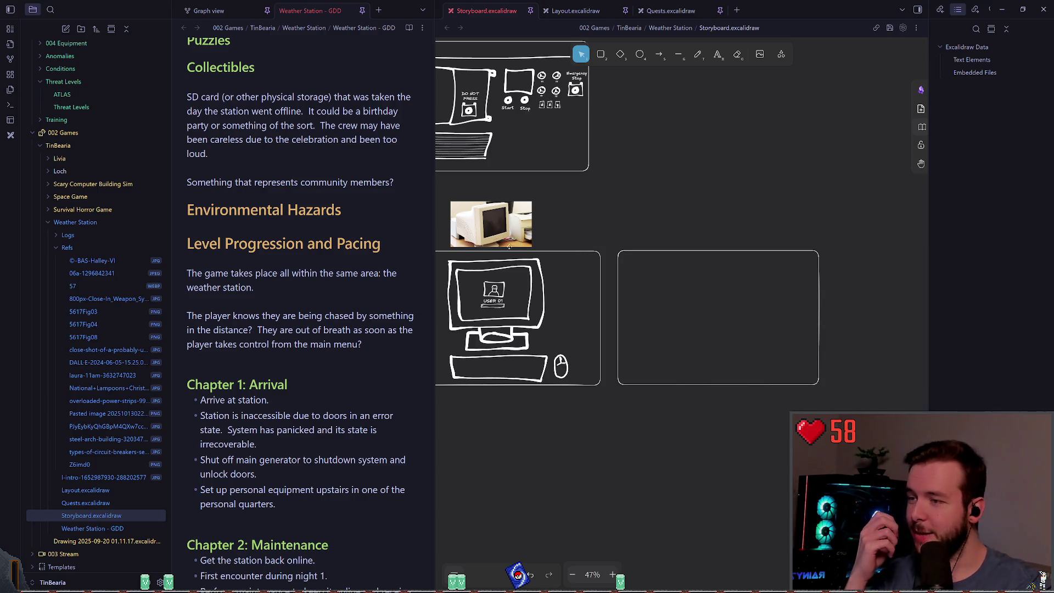
scroll(616, 259, "right", 2)
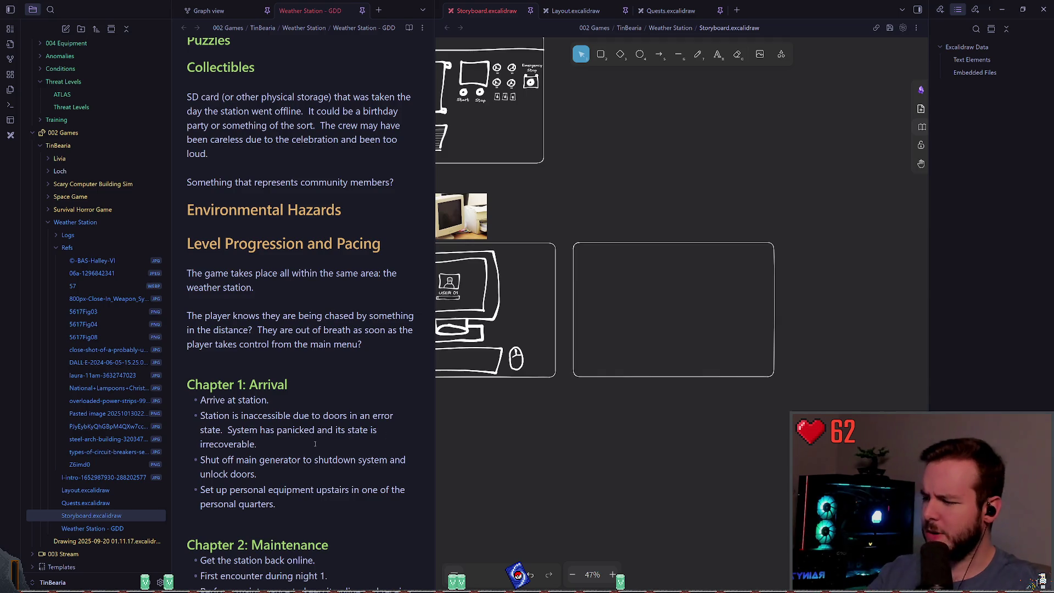
key("alt+Tab")
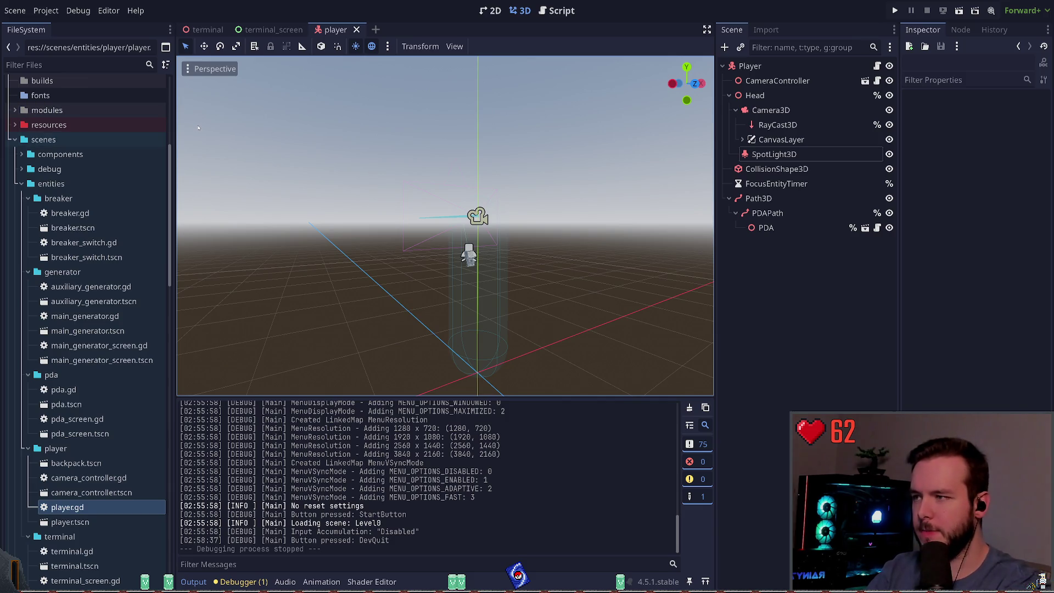
Step: Hide Level0's DirectionalLight3D in the level_0 scene and run the game in darkness
key("ctrl+shift+t")
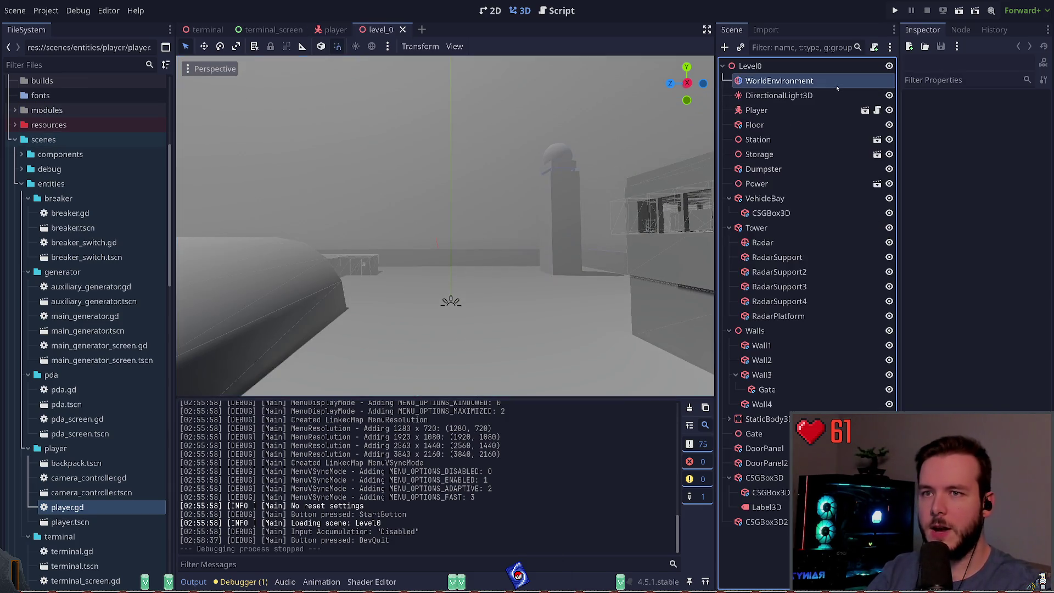
left_click(855, 96)
left_click(890, 95)
key("F5")
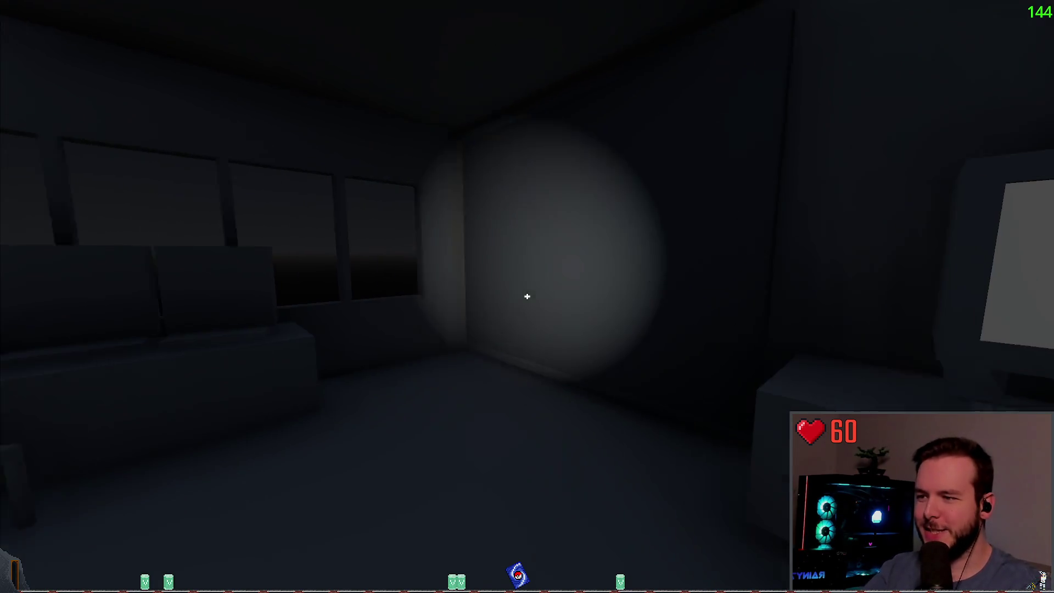
Step: Switch on the flashlight and walk down the dark corridor to the snowmobile bay doorway
key("f")
key("w")
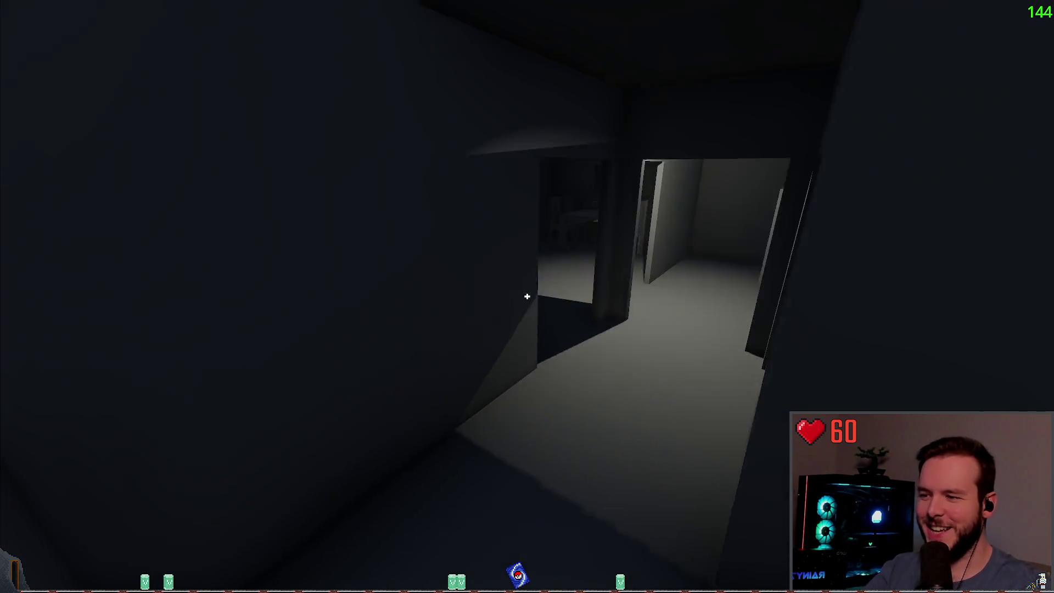
key("w")
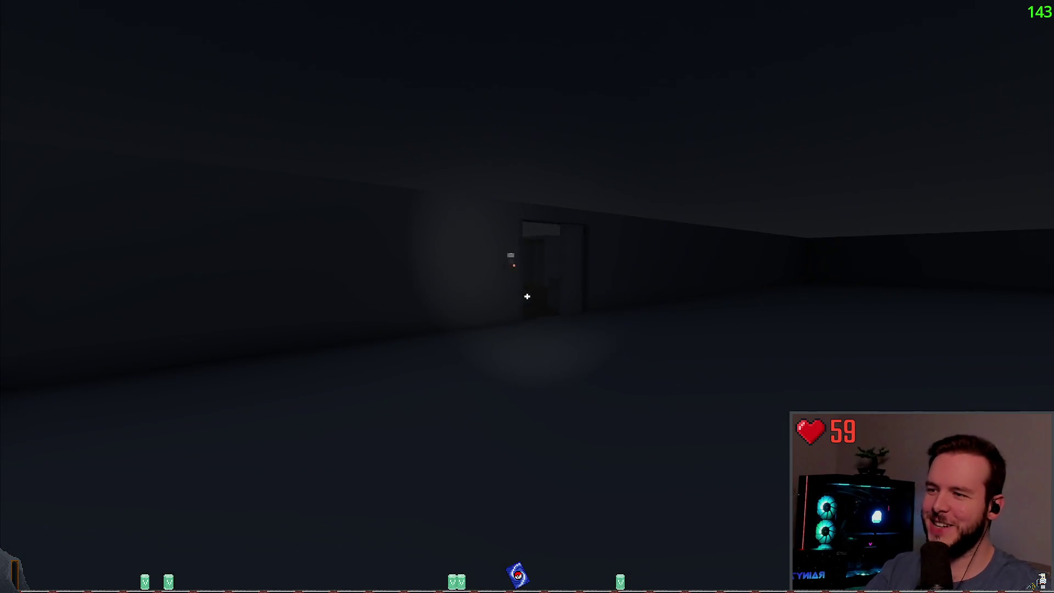
key("w")
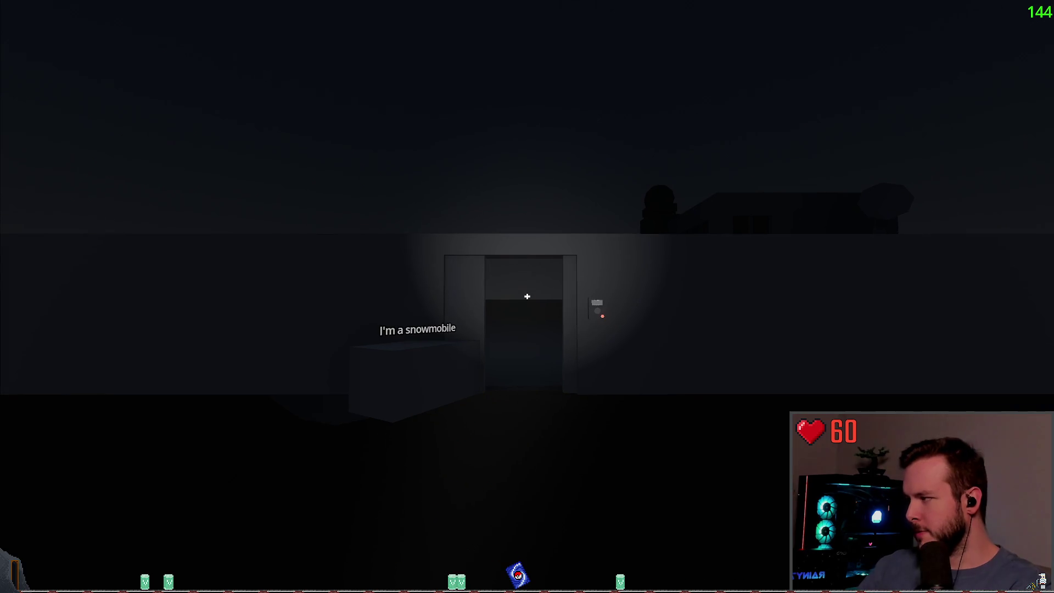
key("w")
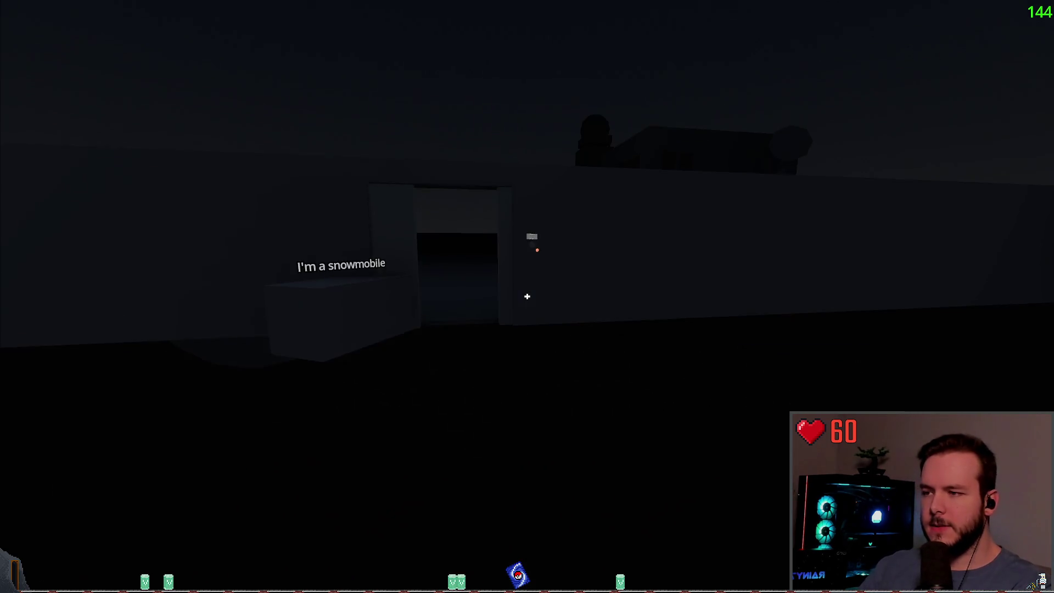
key("w")
key("s")
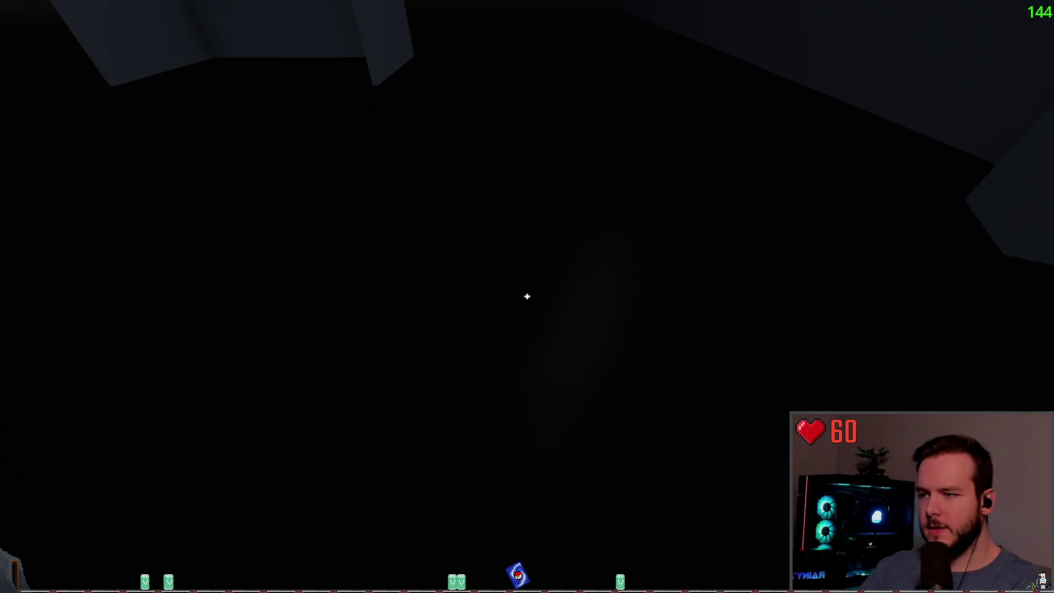
Step: Explore the snowmobile bay around the box, then walk back outside into the yard
key("w")
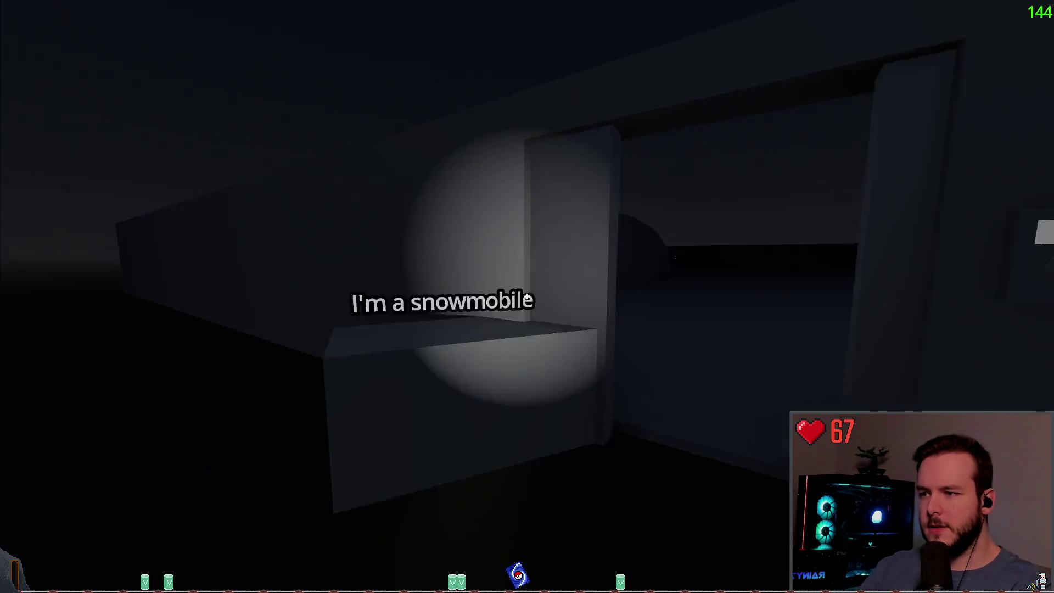
key("s")
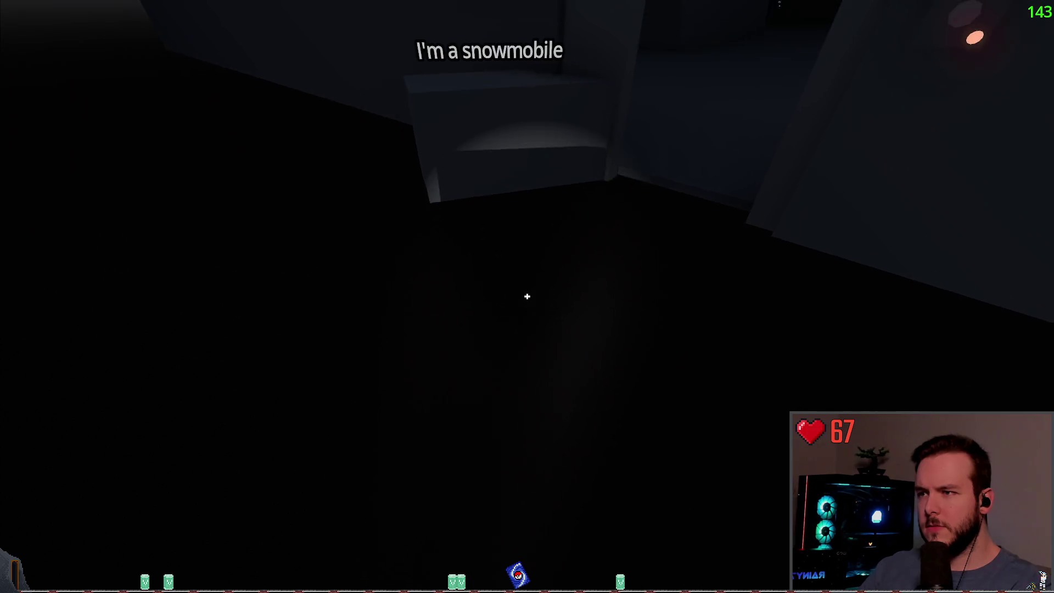
key("s")
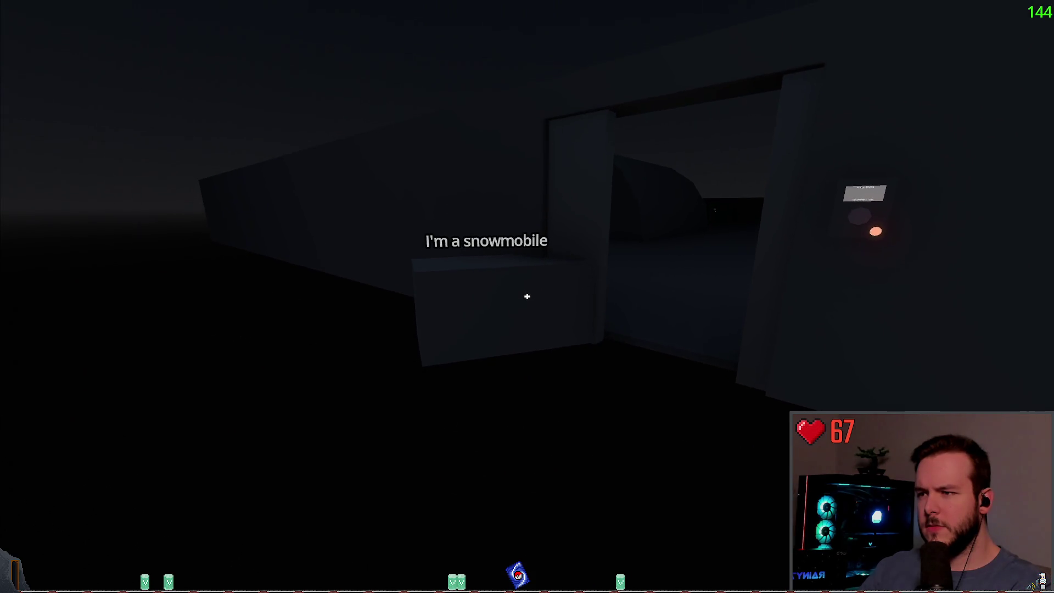
key("w")
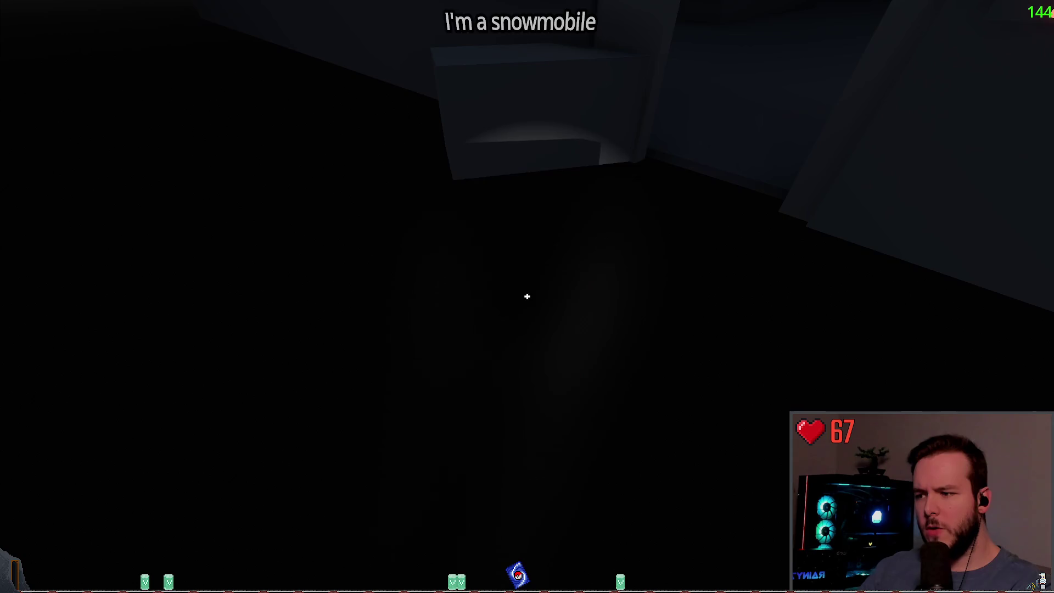
key("s")
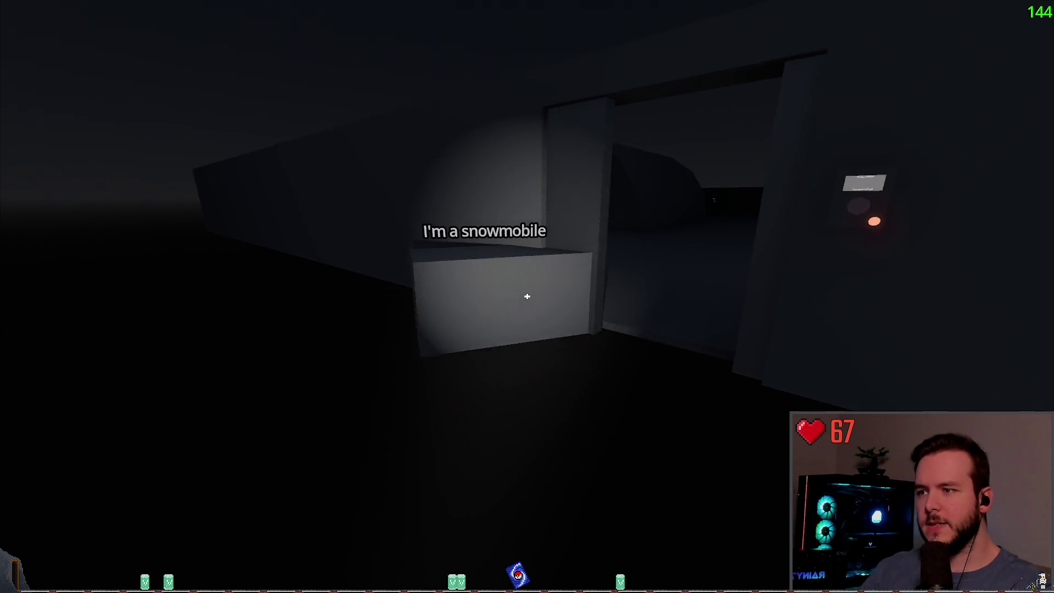
key("w")
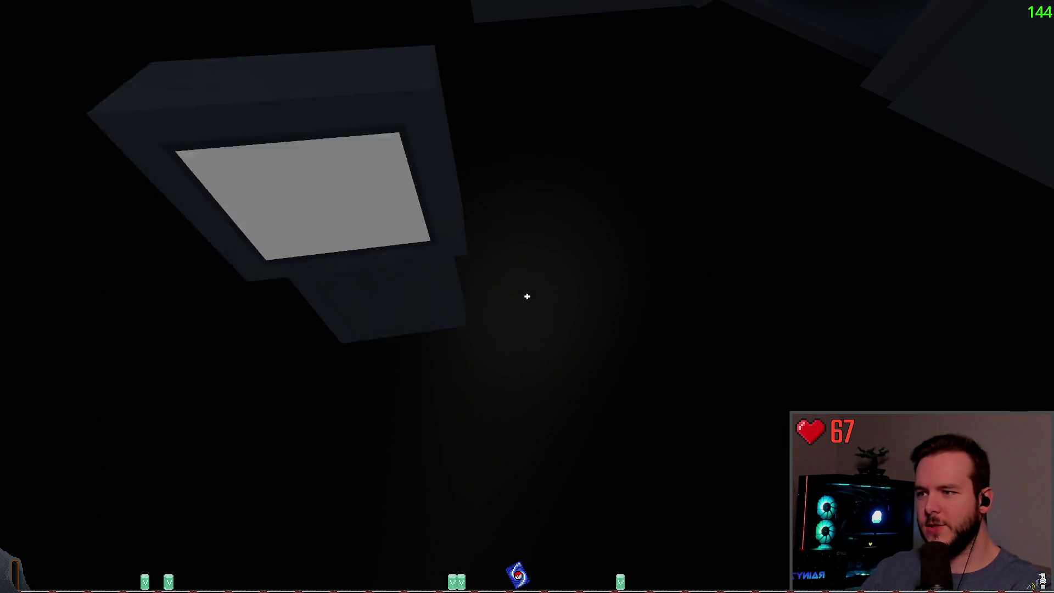
key("s")
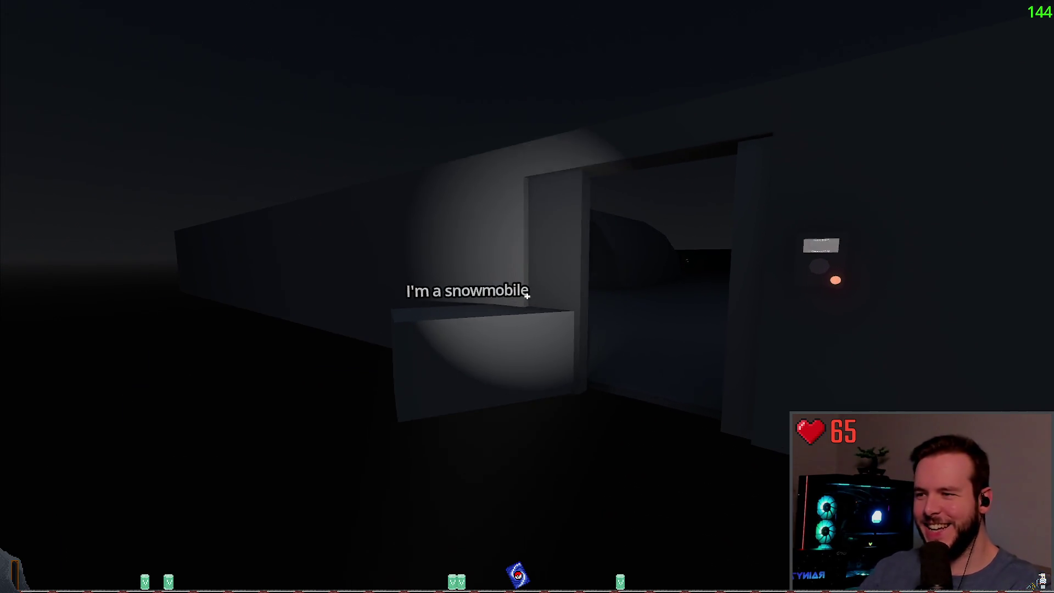
key("w")
key("s")
key("w")
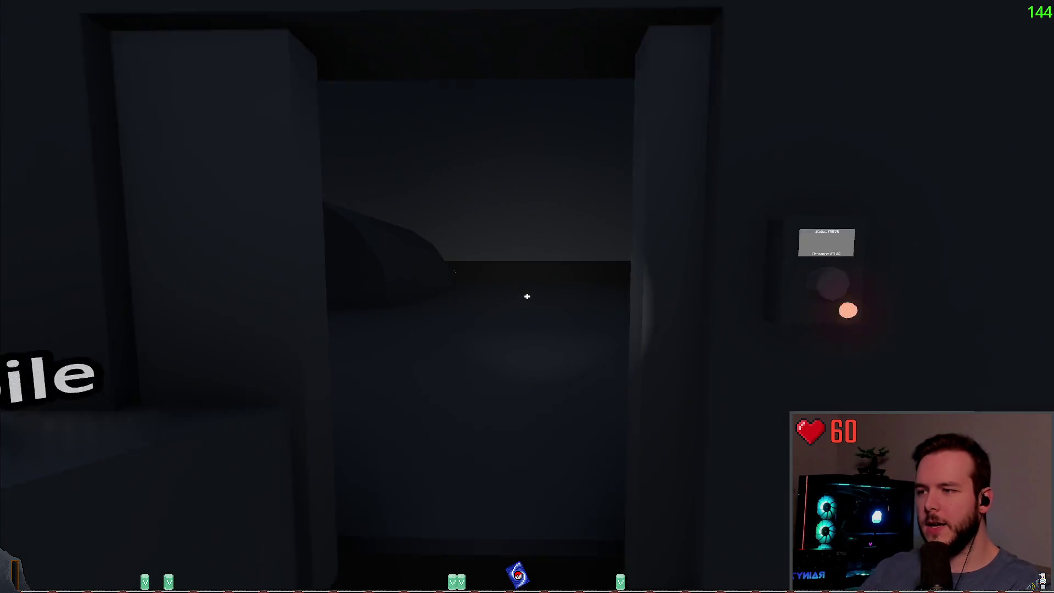
mouse_move(527, 297)
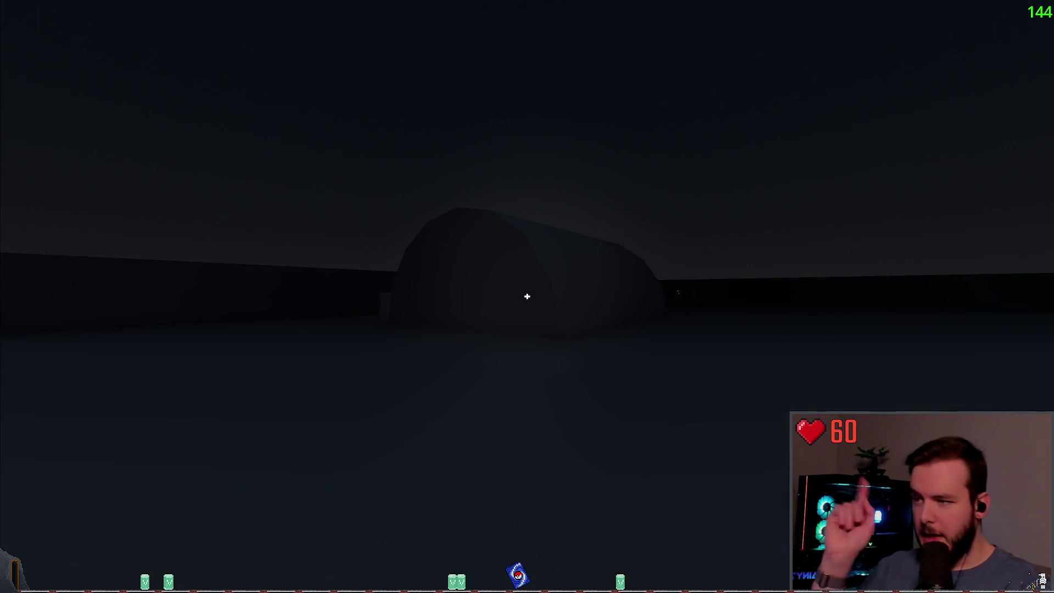
Step: Walk across the yard to the dome, enter its dark corridor, then switch to Obsidian
key("w")
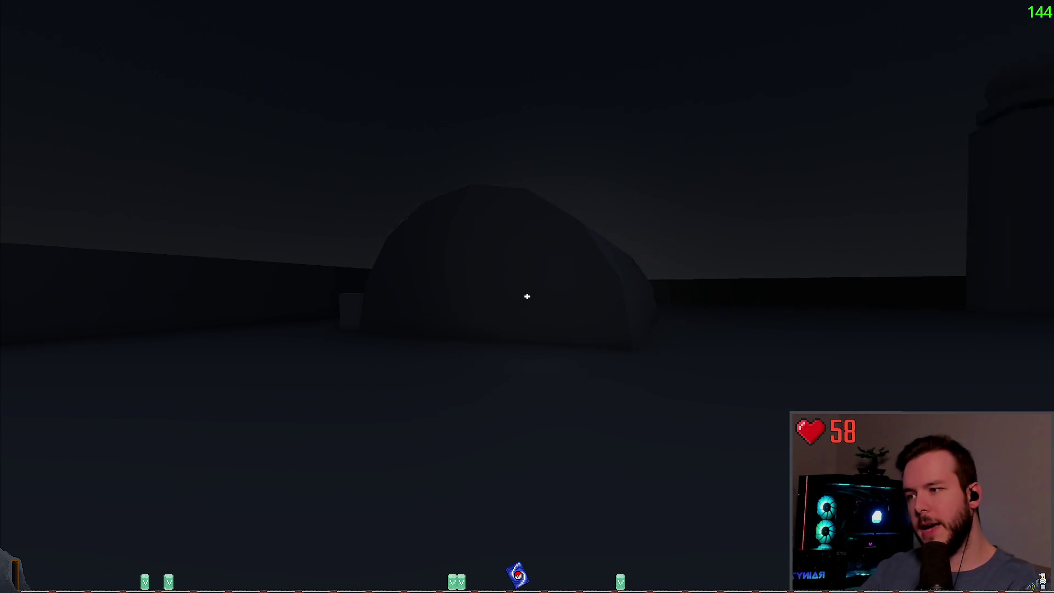
key("f")
key("w")
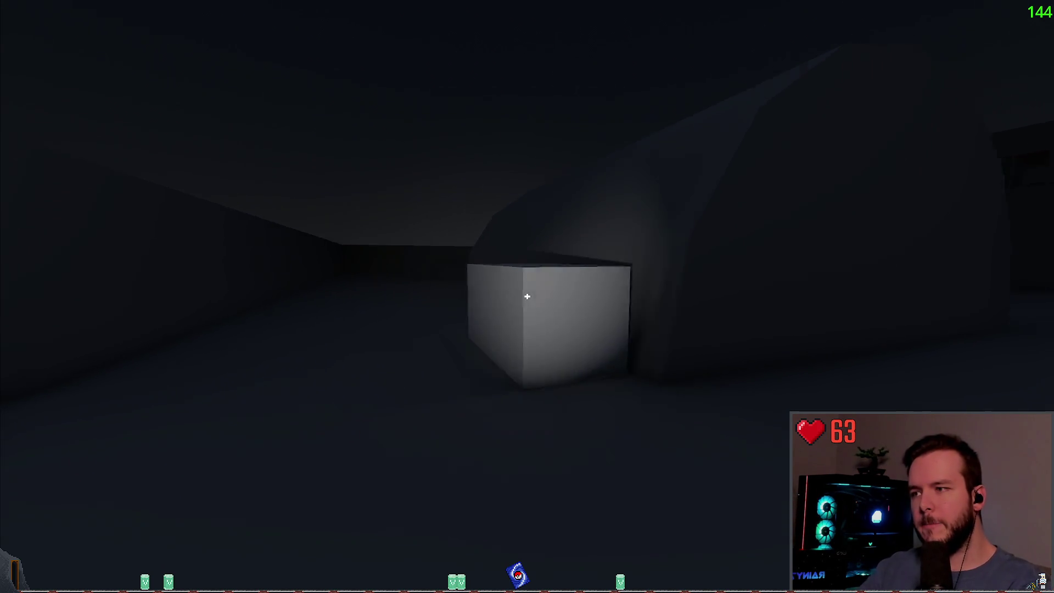
key("w")
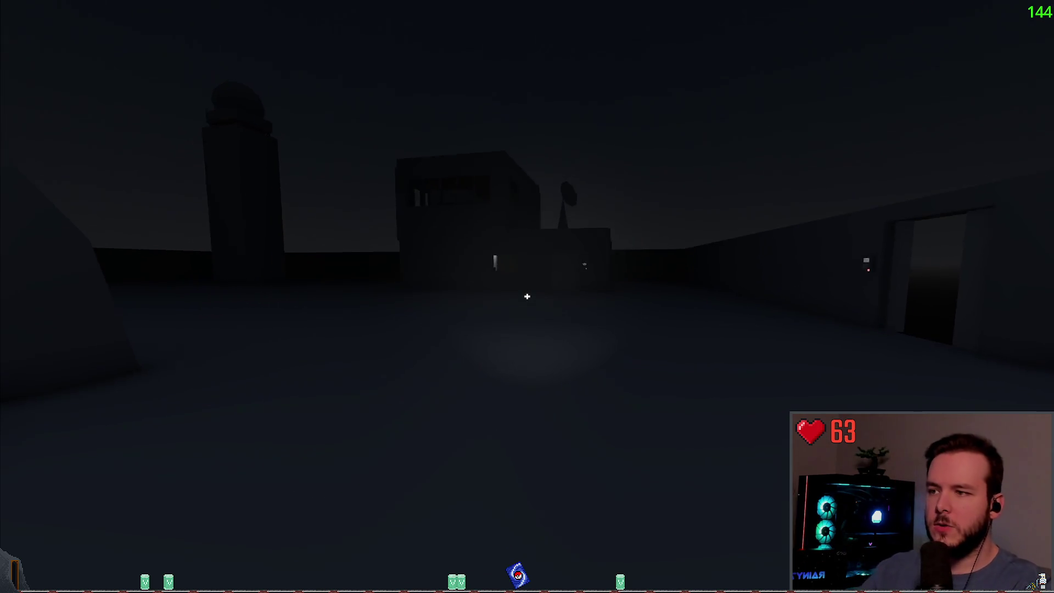
key("w")
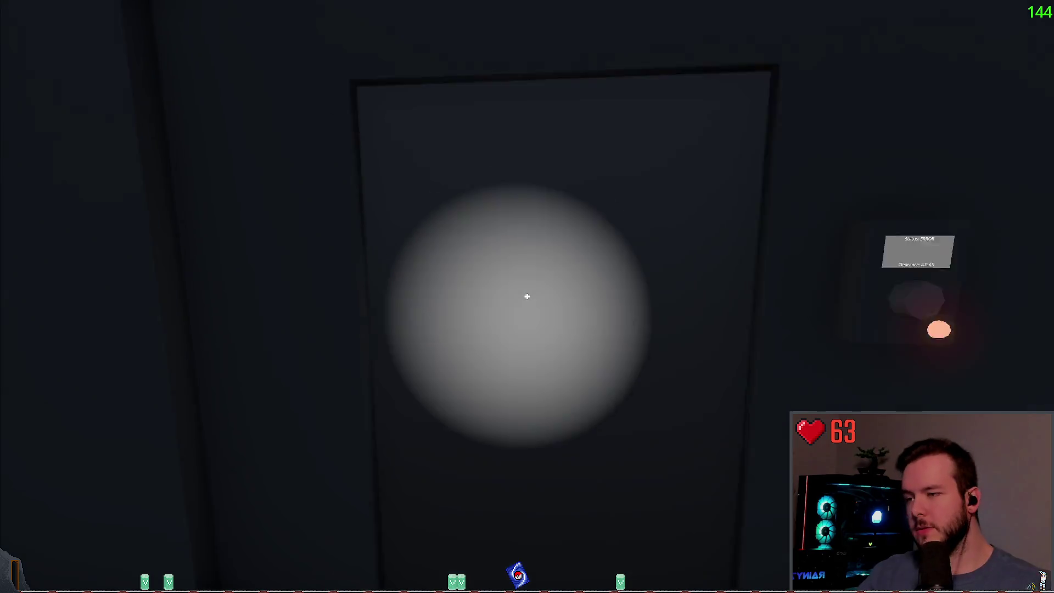
key("w")
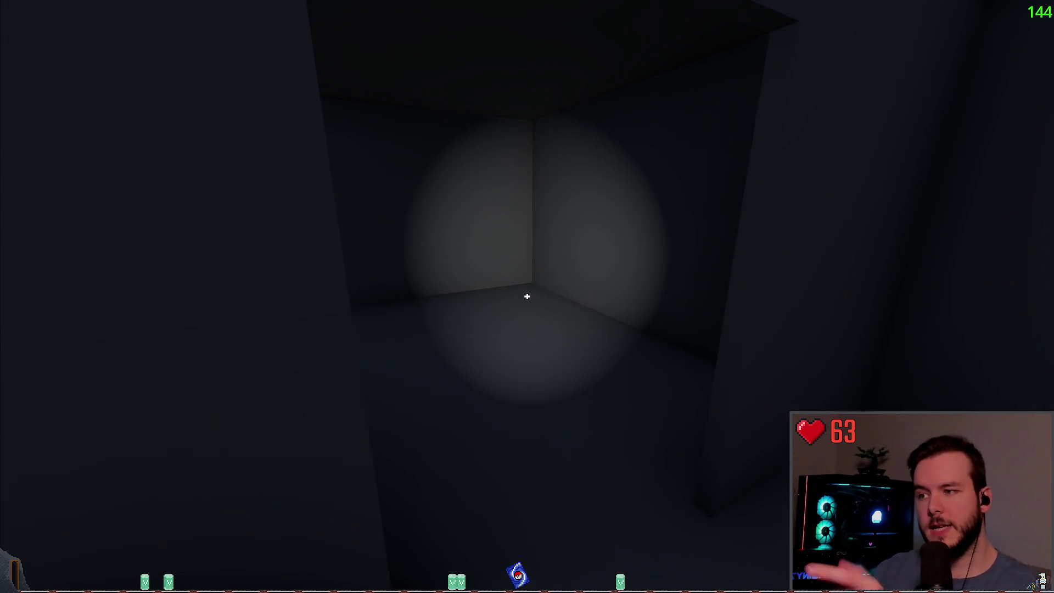
key("w")
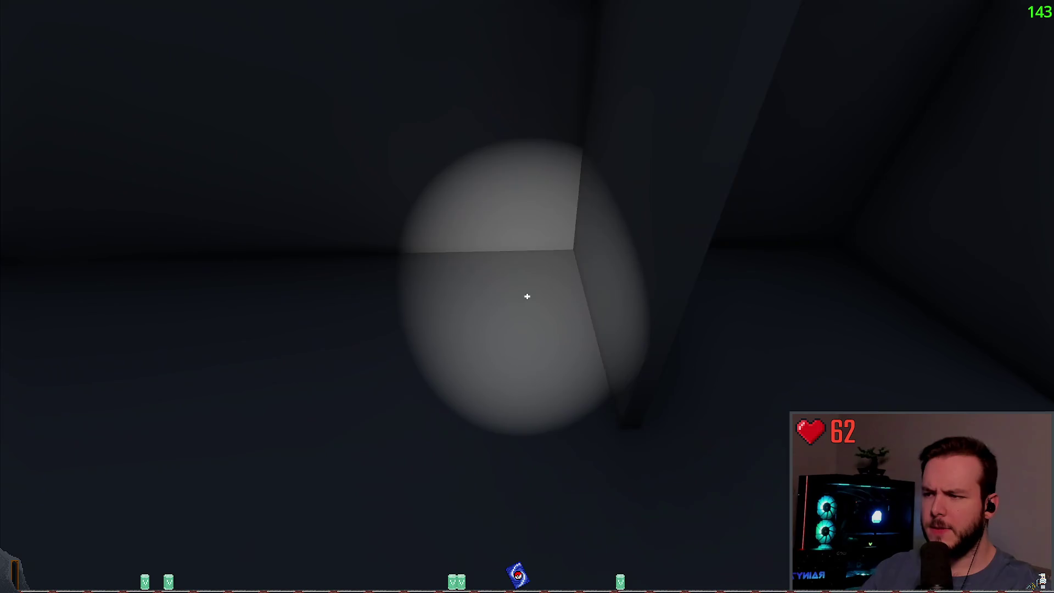
key("alt+Tab")
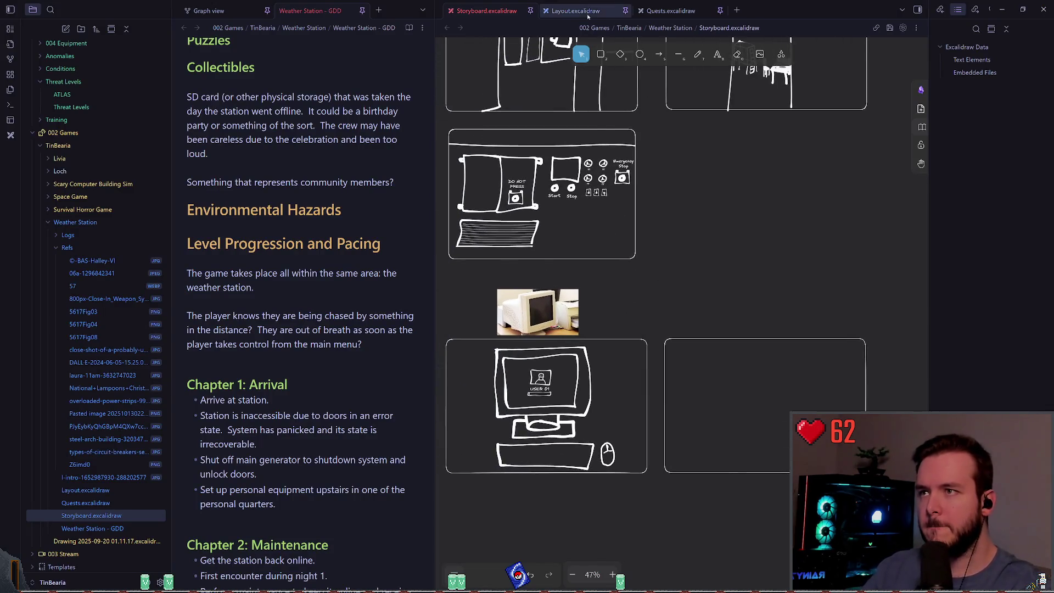
Step: Try freehand strokes beside the Kitchen on the Layout plan, undo them all, and return to the game
key("ctrl+Tab")
scroll(675, 234, "up", 5)
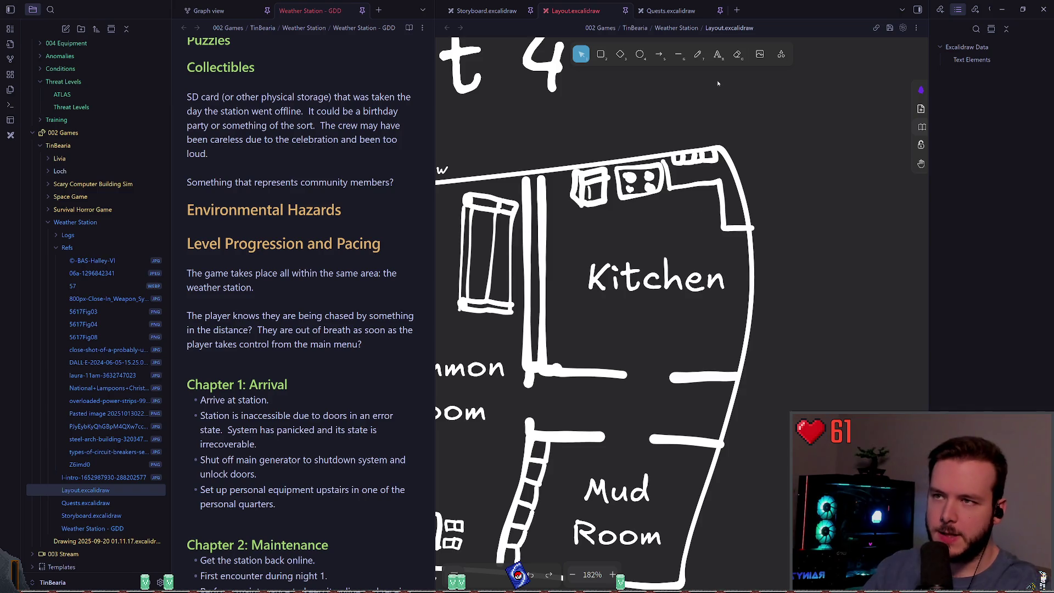
left_click(697, 54)
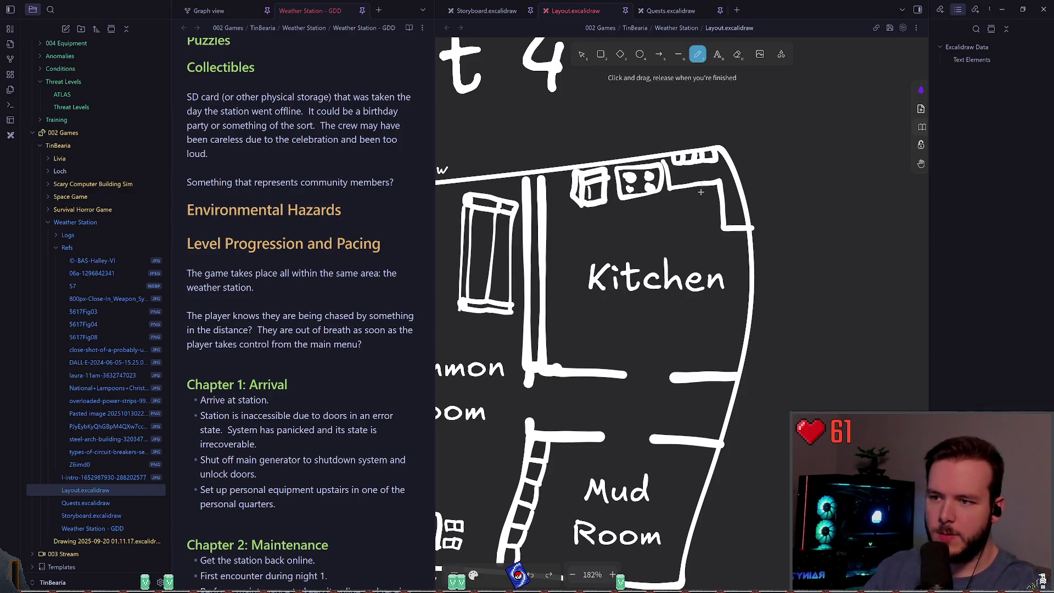
left_click_drag(701, 186, 702, 361)
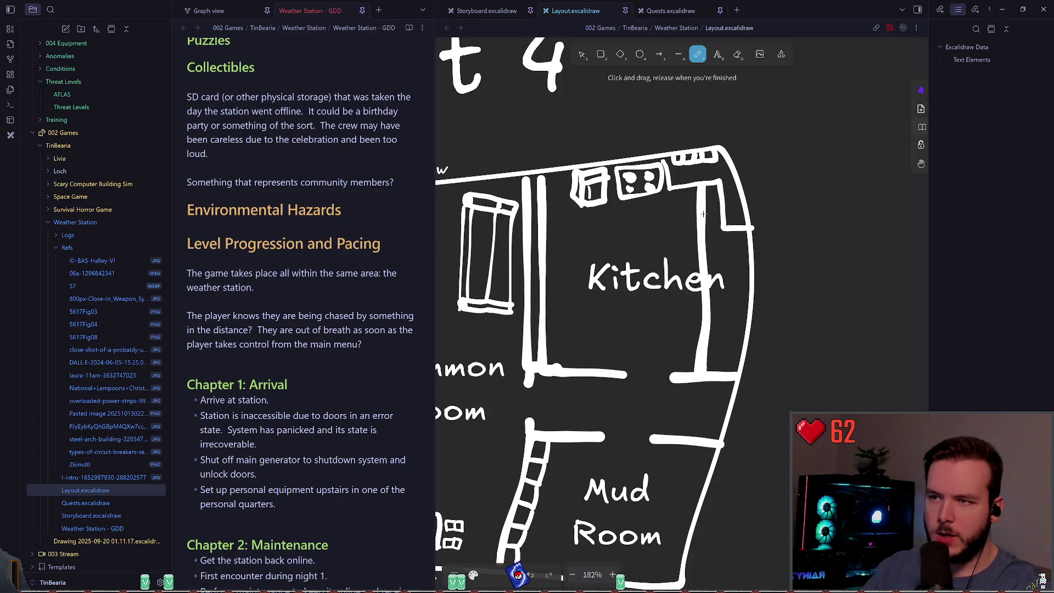
key("ctrl+z")
left_click_drag(699, 214, 701, 376)
key("ctrl+z")
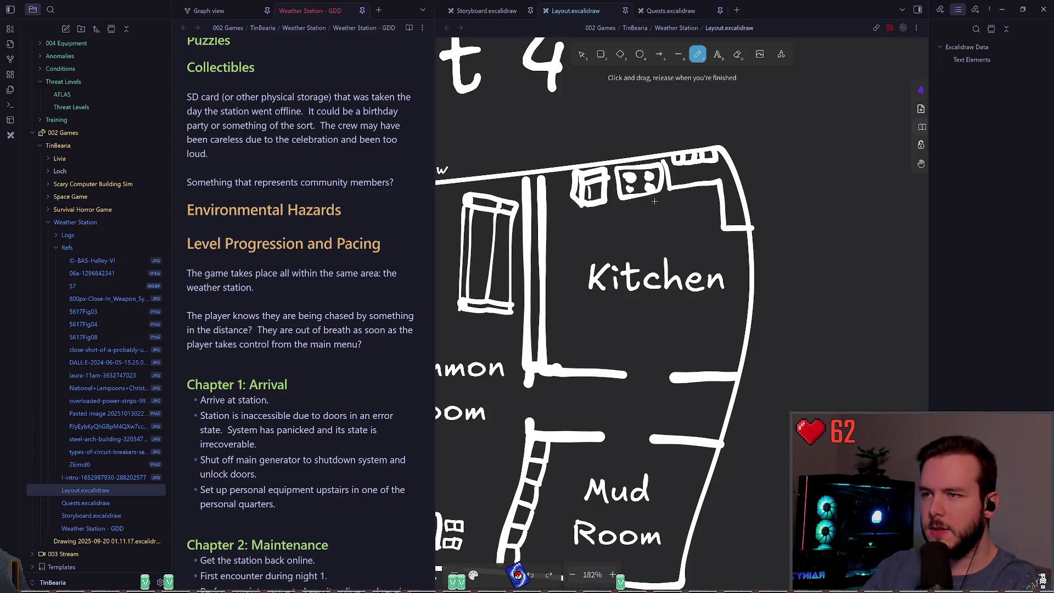
key("ctrl+z")
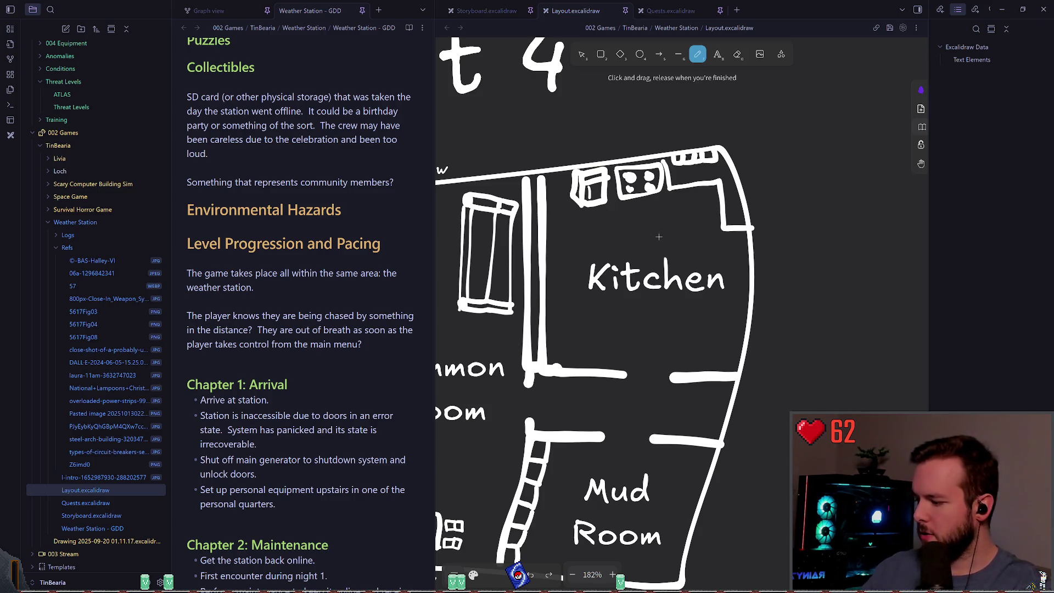
key("alt+Tab")
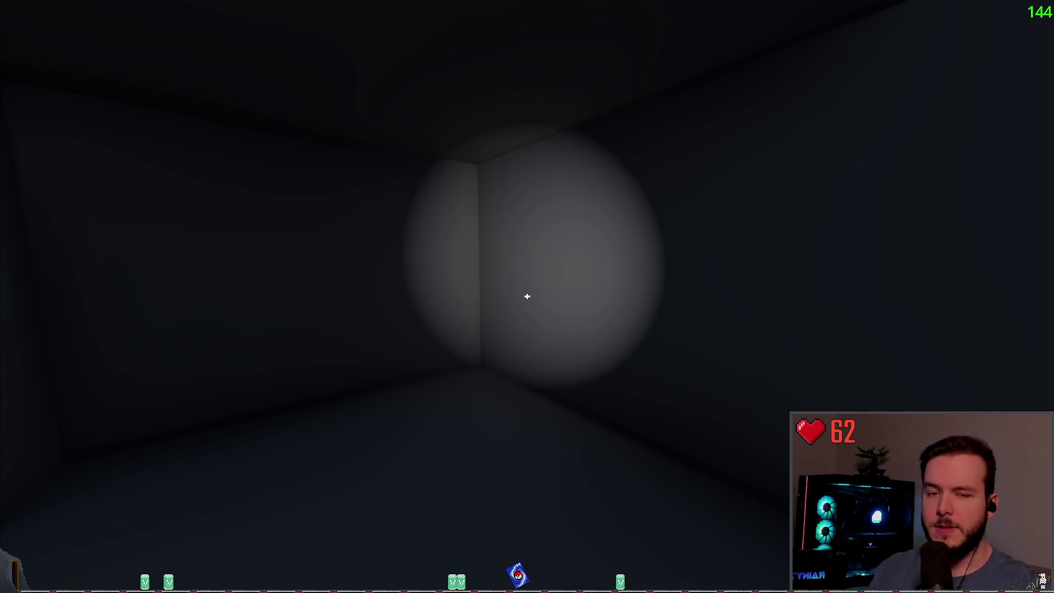
Step: Walk down the corridor through the rooms and hallway toward the table room
key("w")
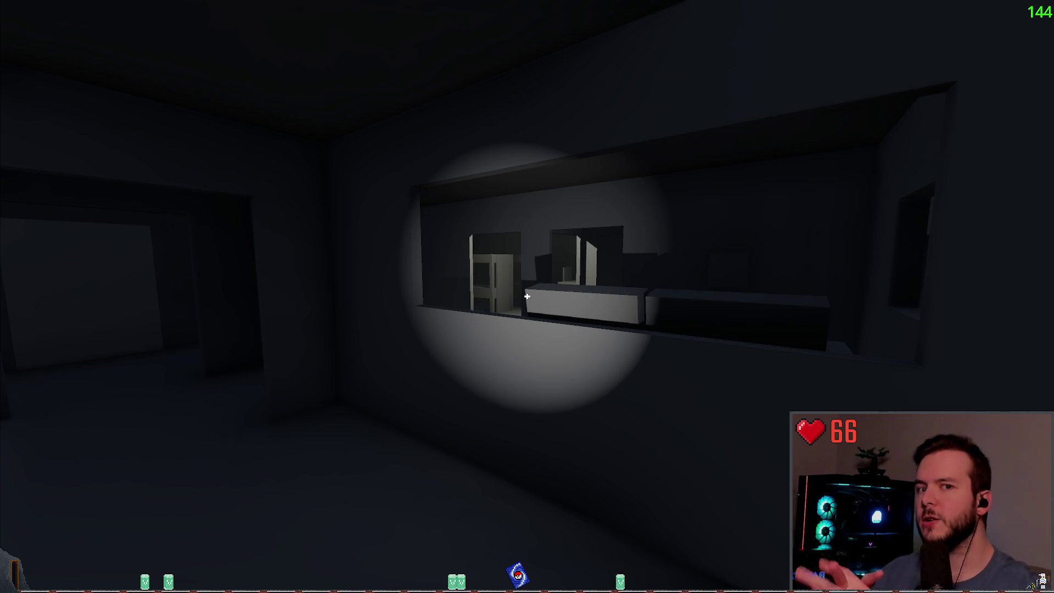
key("w")
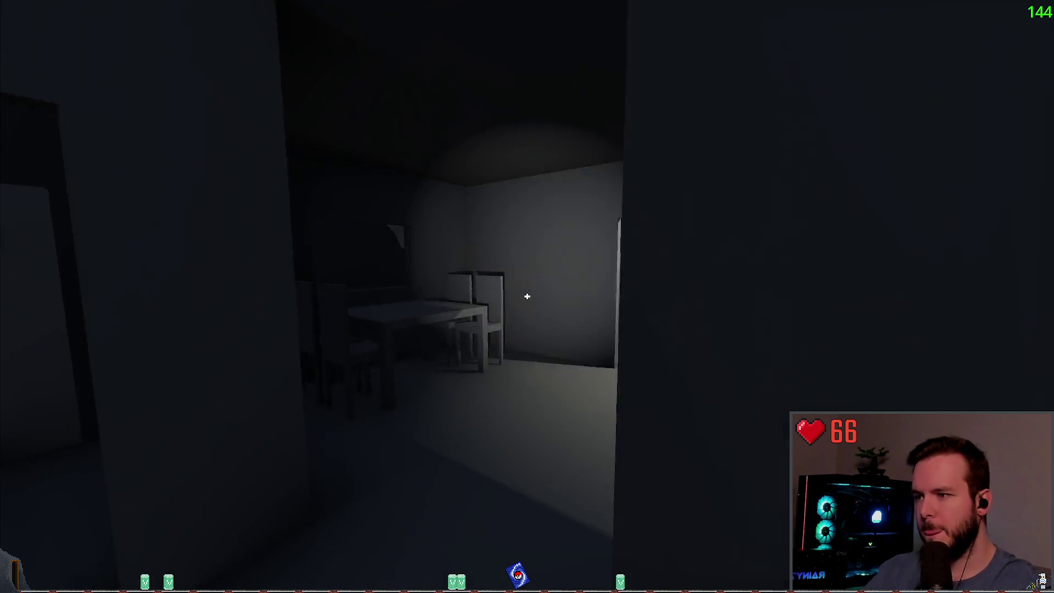
key("w")
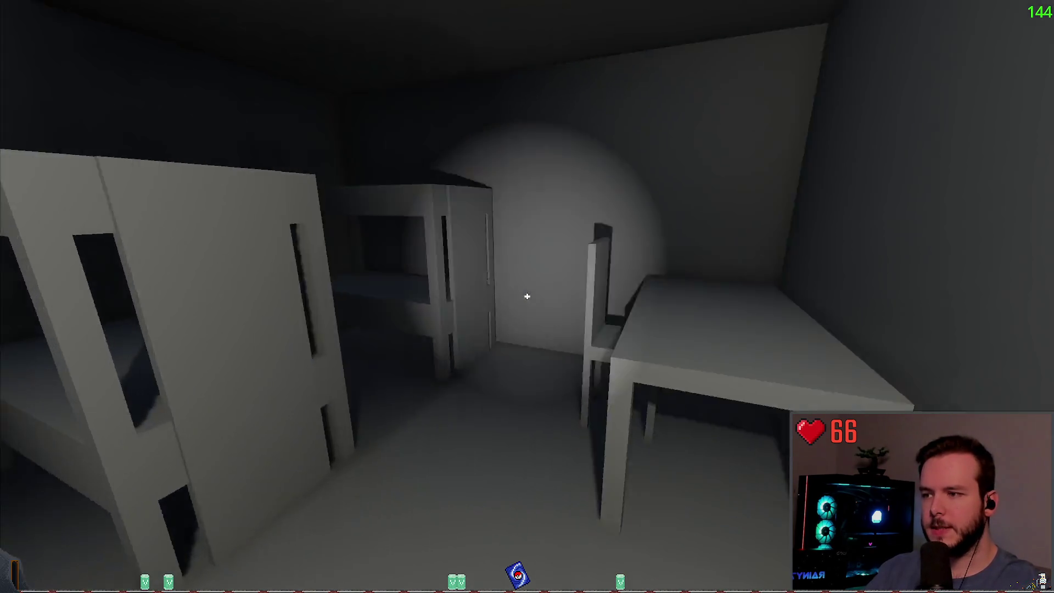
key("w")
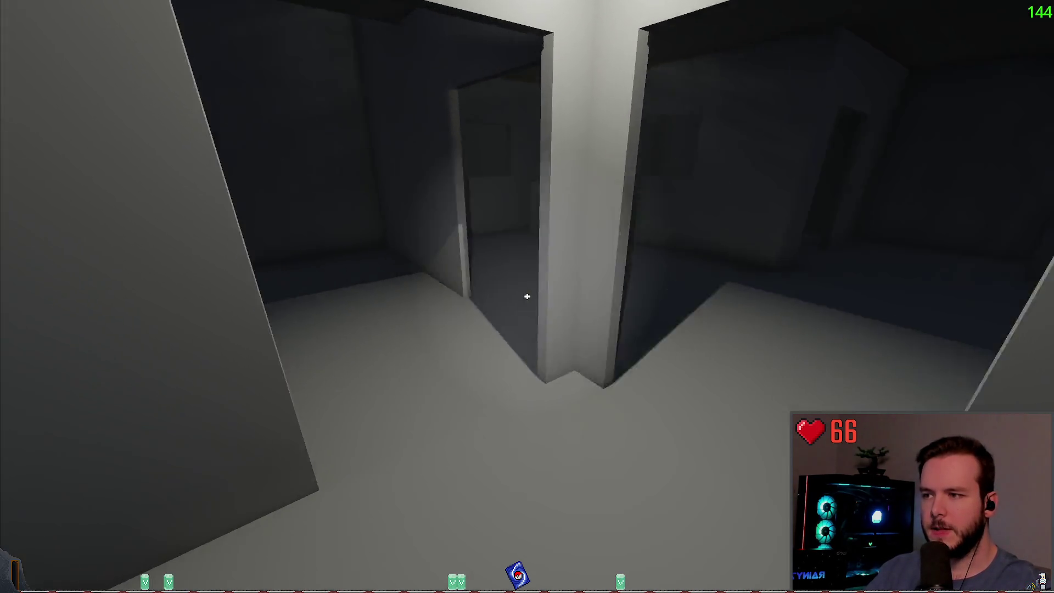
key("w")
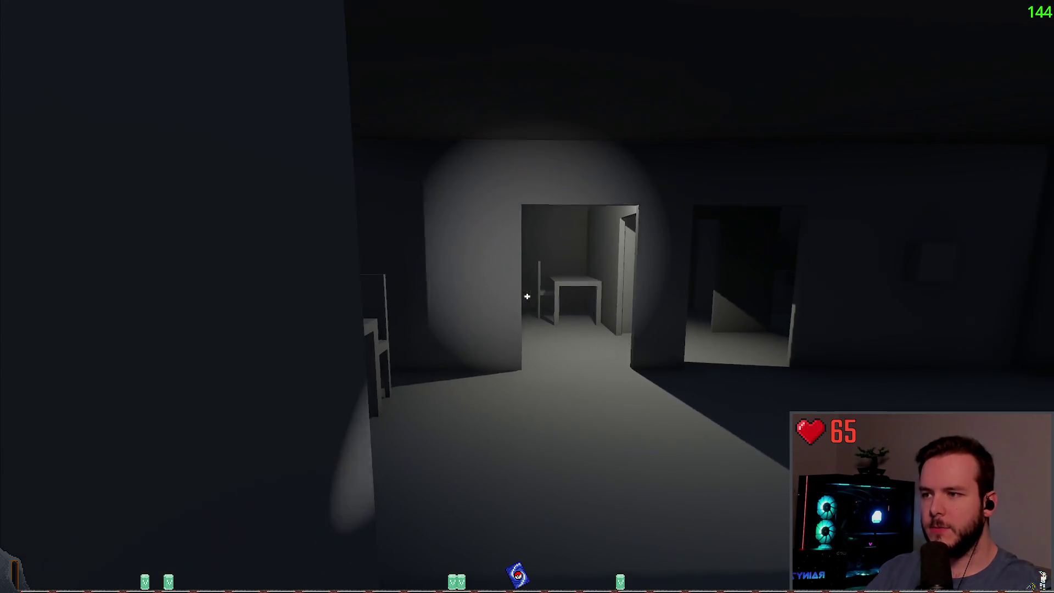
key("w")
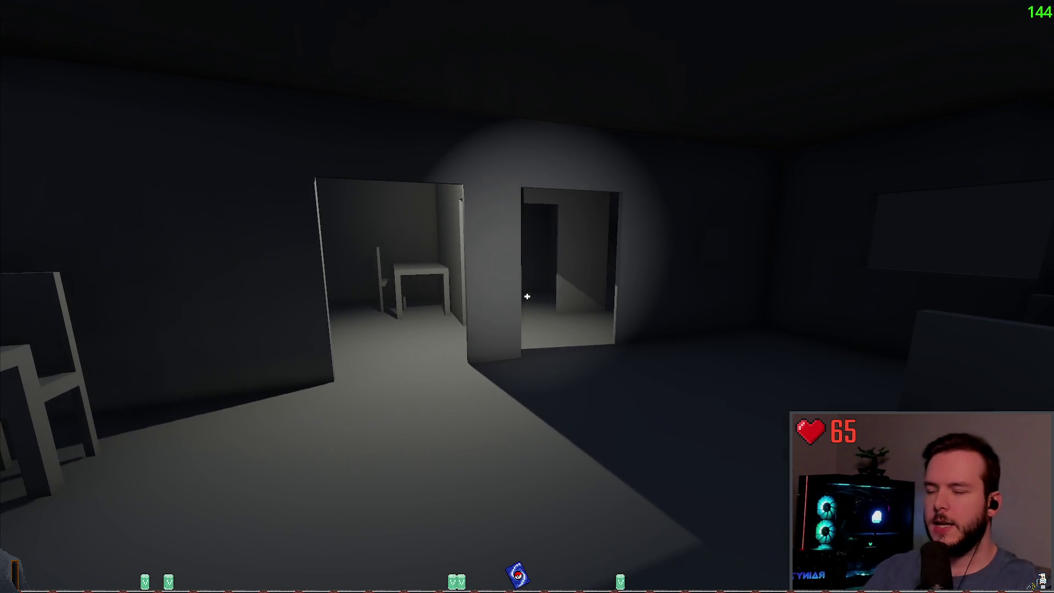
key("w")
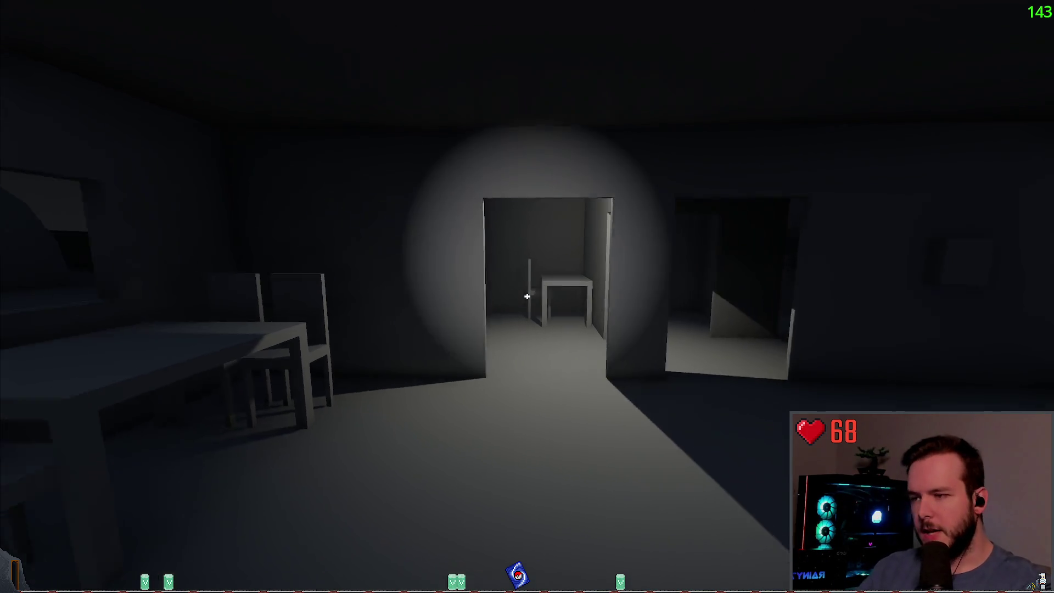
Step: Explore the cabinet room, two-doorway room and small room, then pause the game with Esc
key("w")
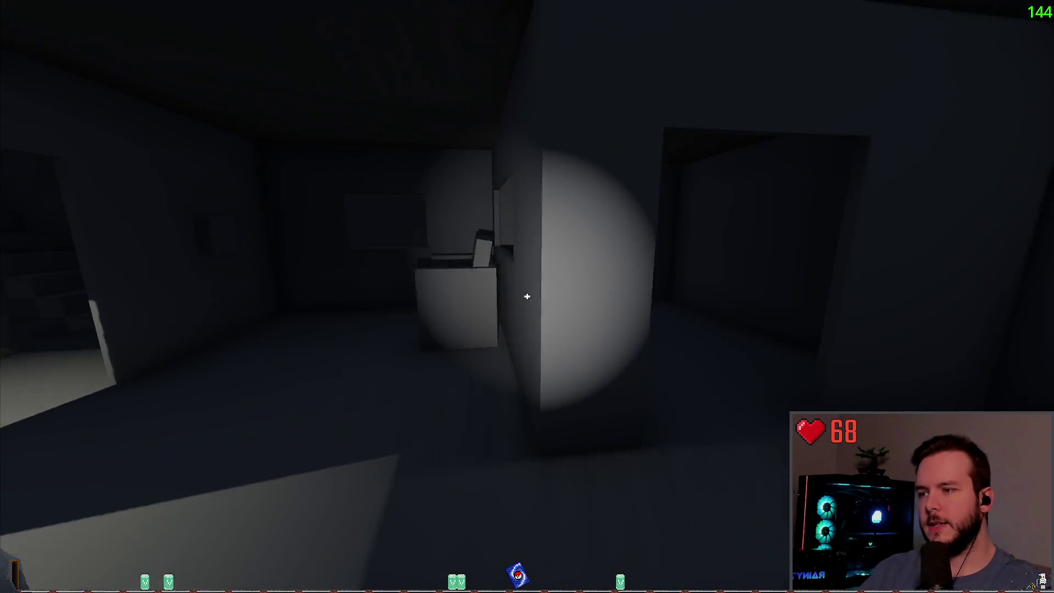
key("w")
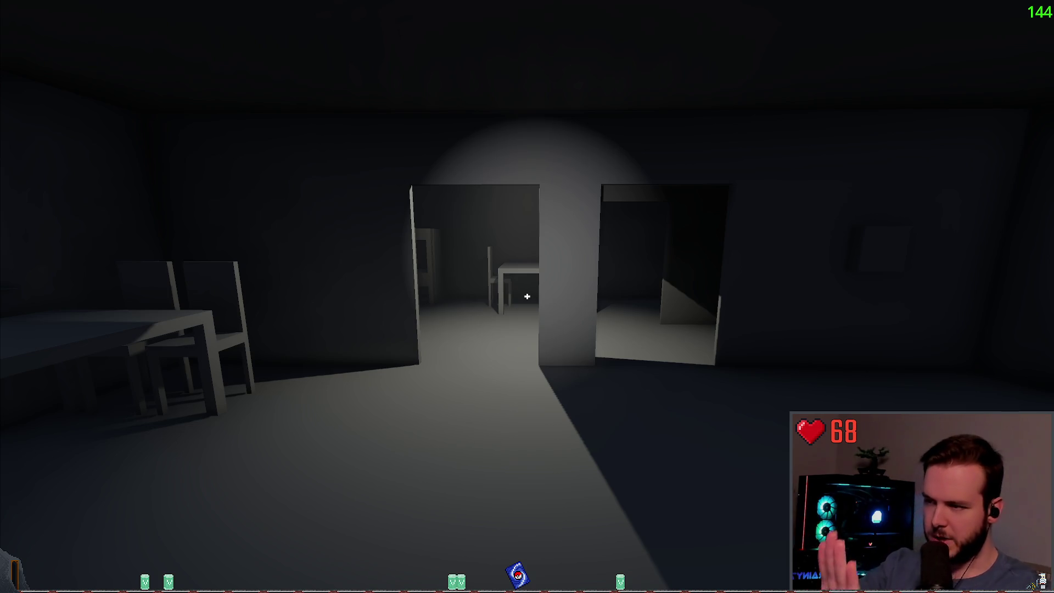
key("s")
key("w")
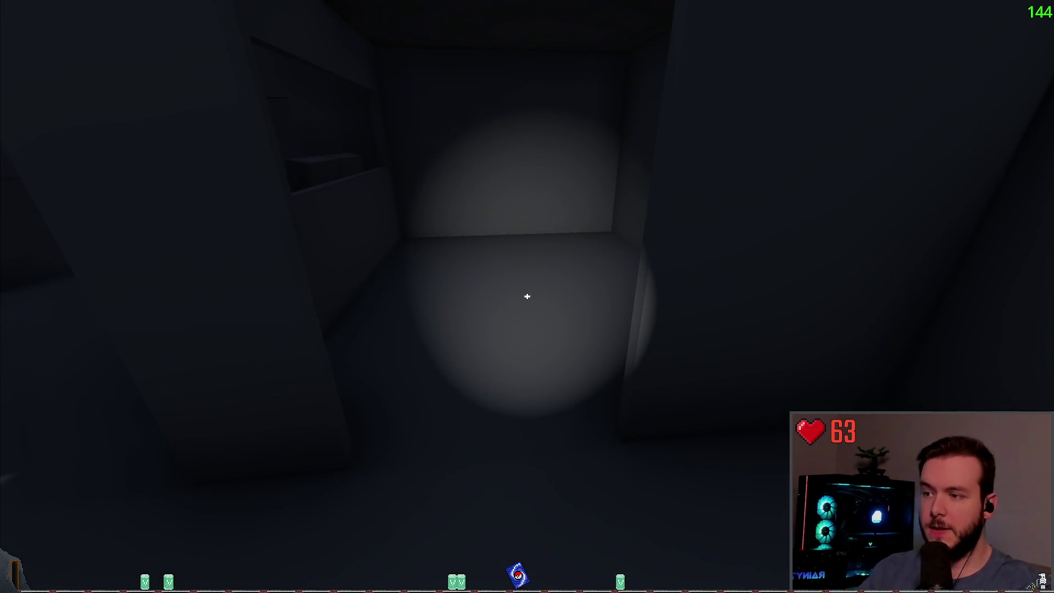
key("s")
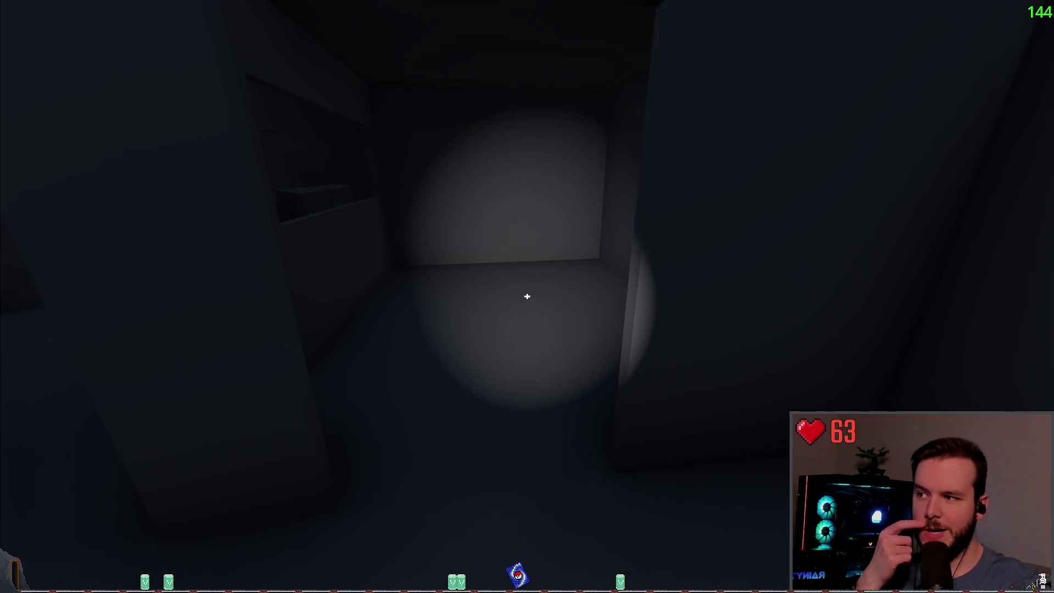
key("w")
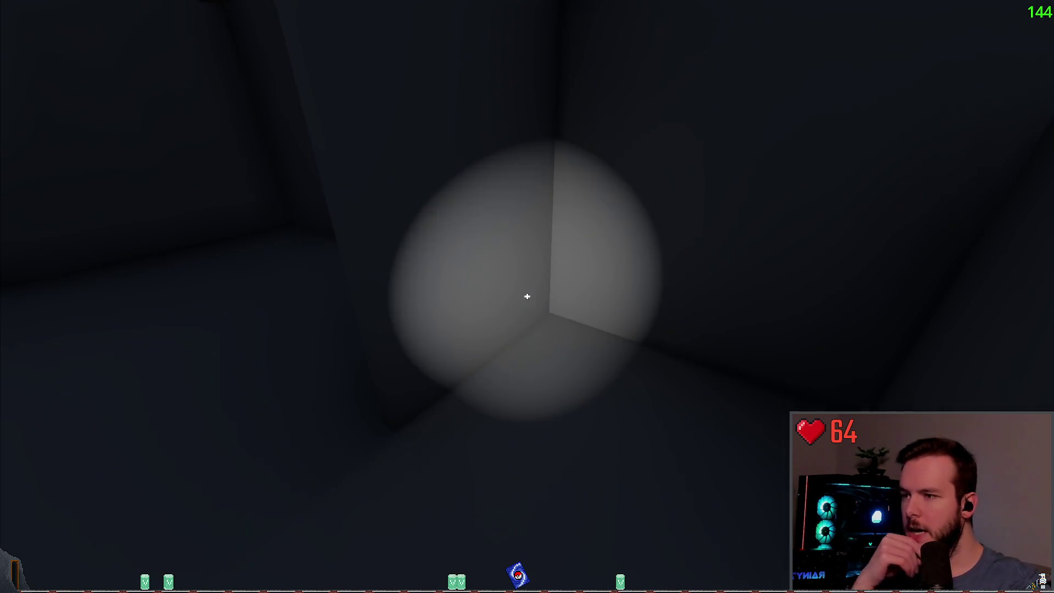
mouse_move(527, 296)
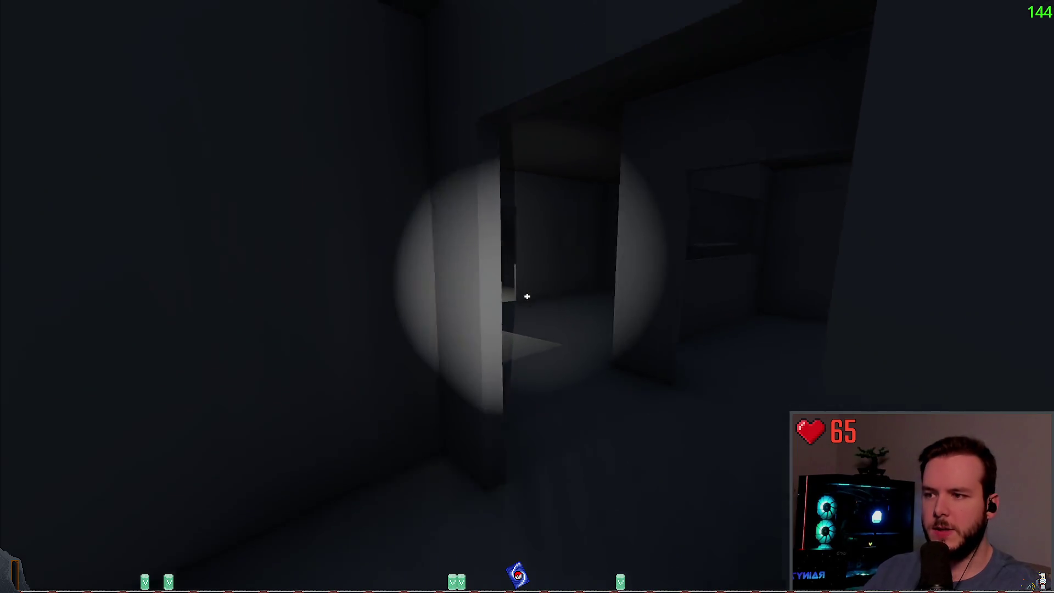
key("Escape")
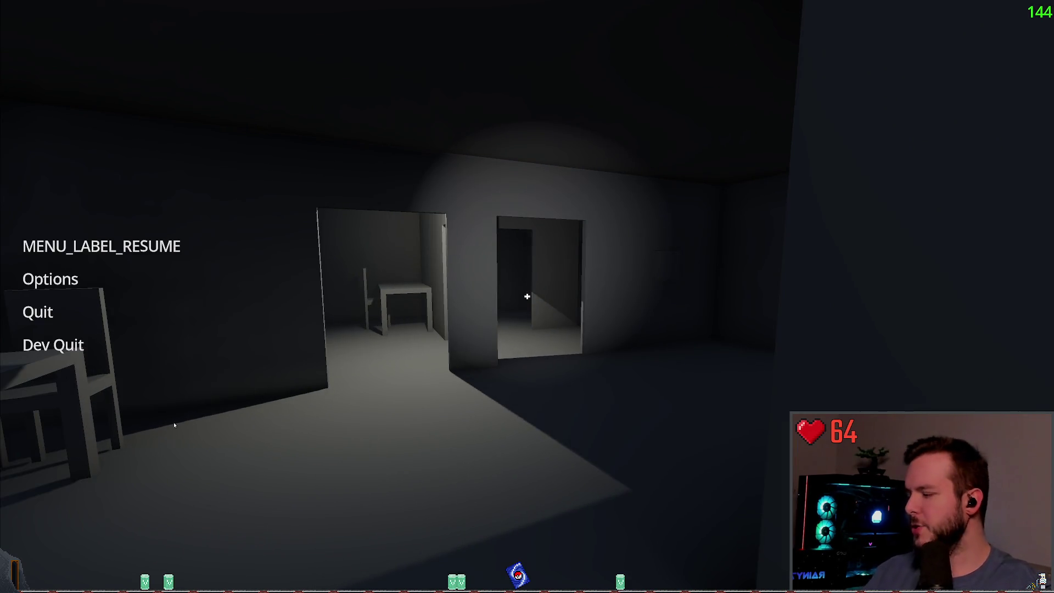
Step: Return to Obsidian and scroll through the Weather Station GDD to find the Controls section
left_click(53, 345)
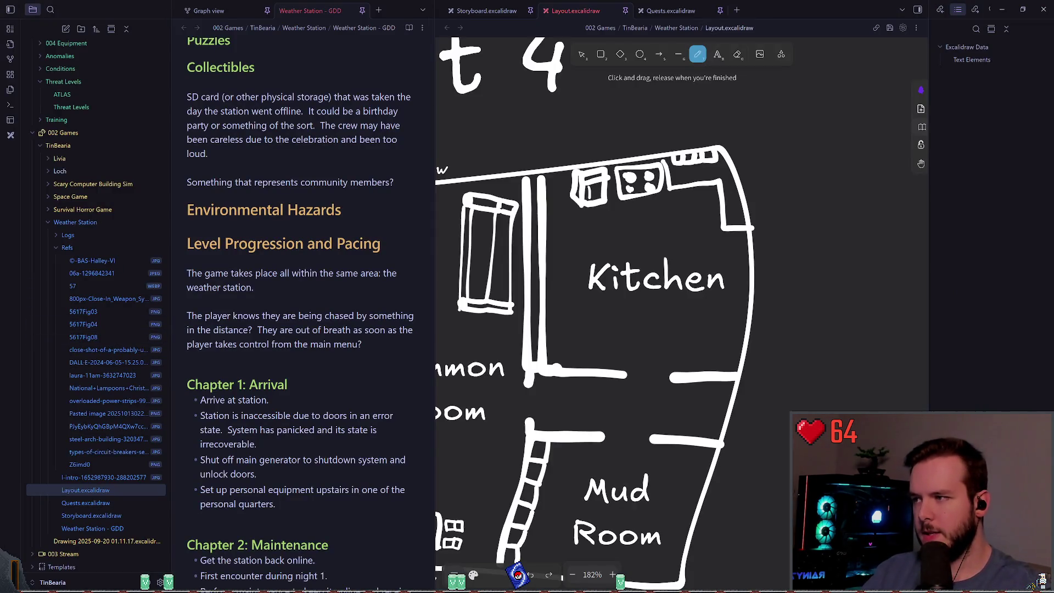
scroll(320, 296, "down", 15)
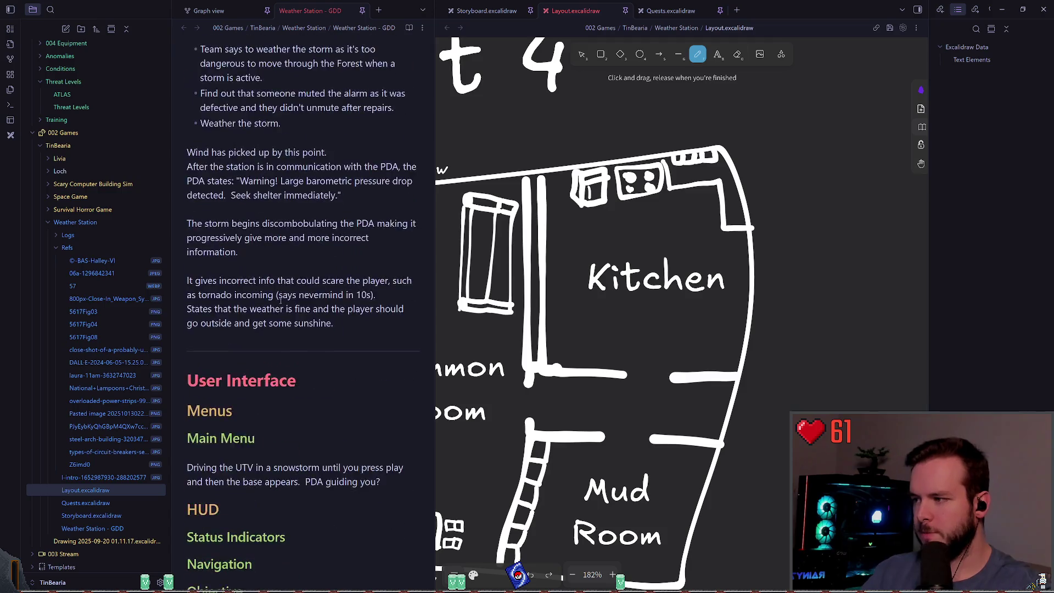
scroll(293, 271, "down", 3)
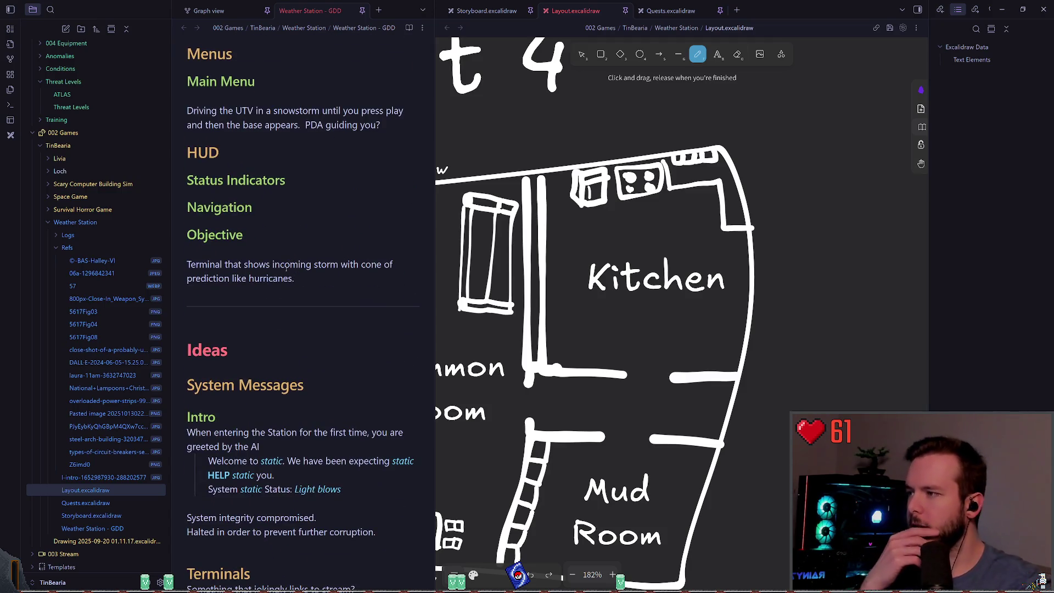
scroll(248, 263, "down", 2)
scroll(254, 249, "down", 1)
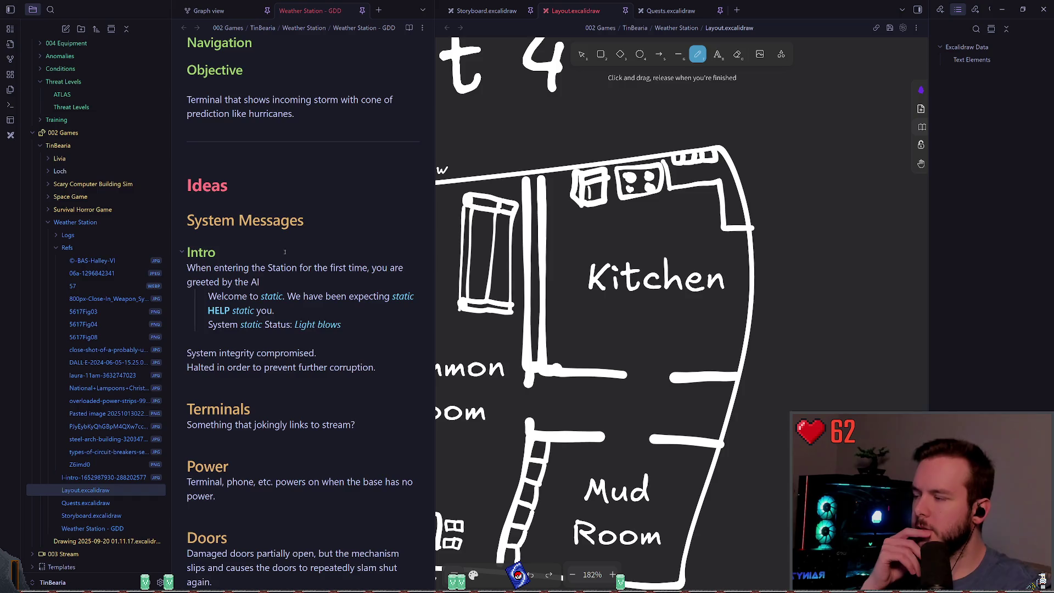
scroll(286, 254, "down", 3)
scroll(276, 221, "up", 15)
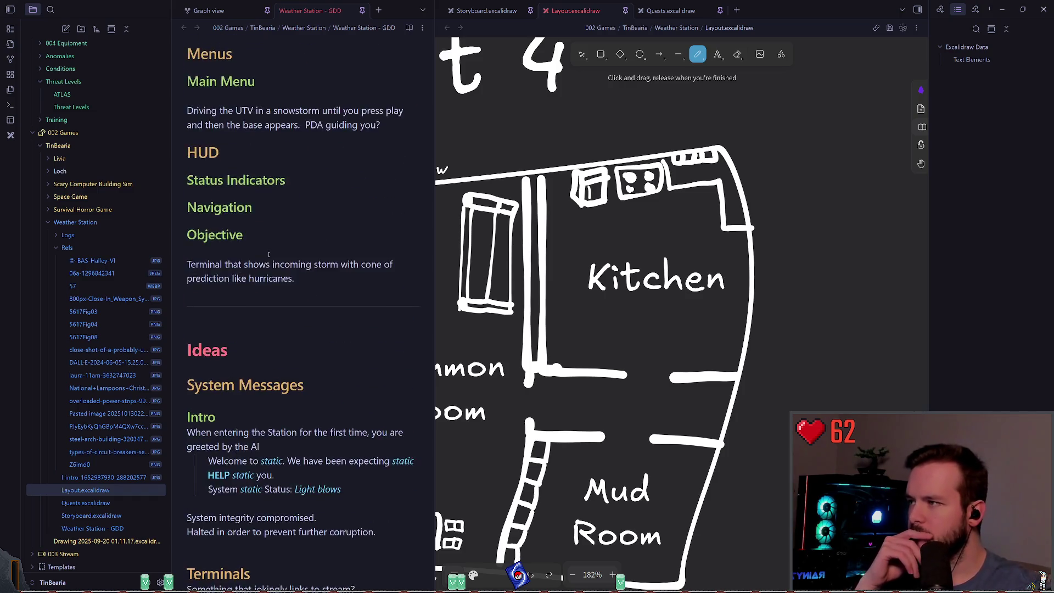
scroll(240, 251, "up", 12)
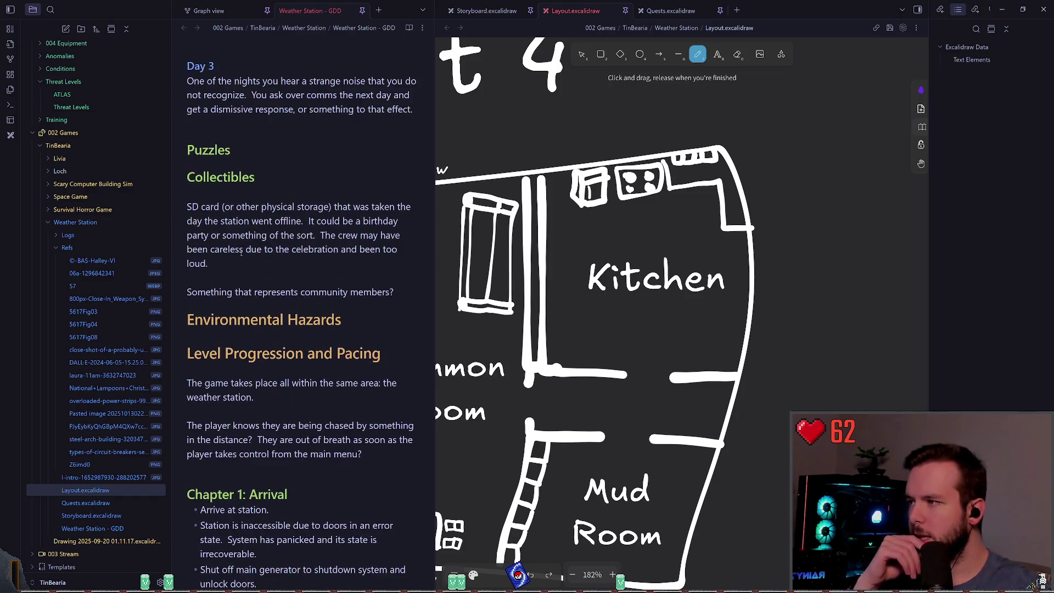
scroll(237, 302, "up", 9)
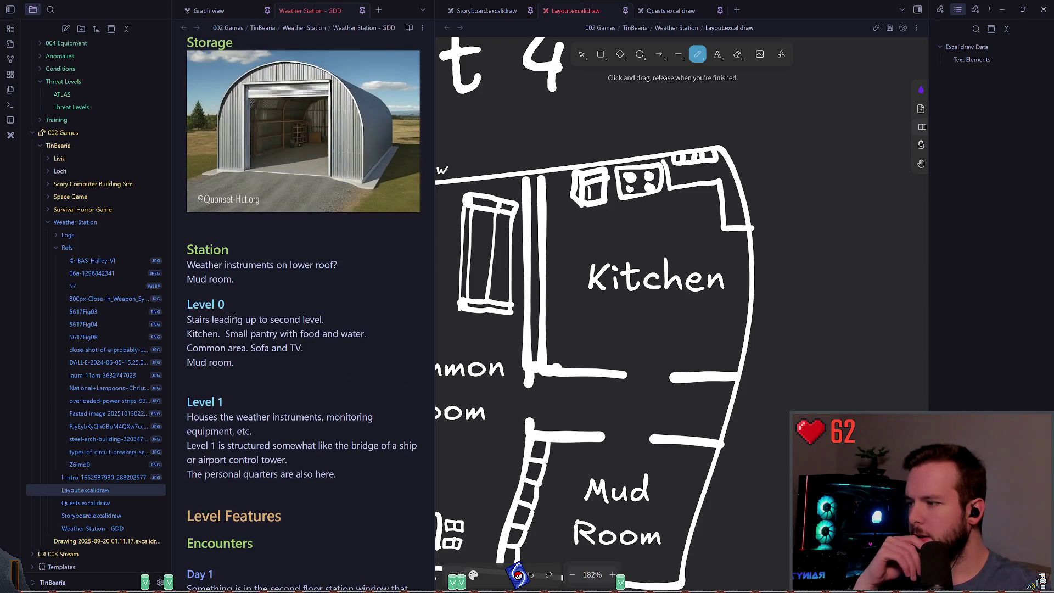
scroll(235, 302, "down", 3)
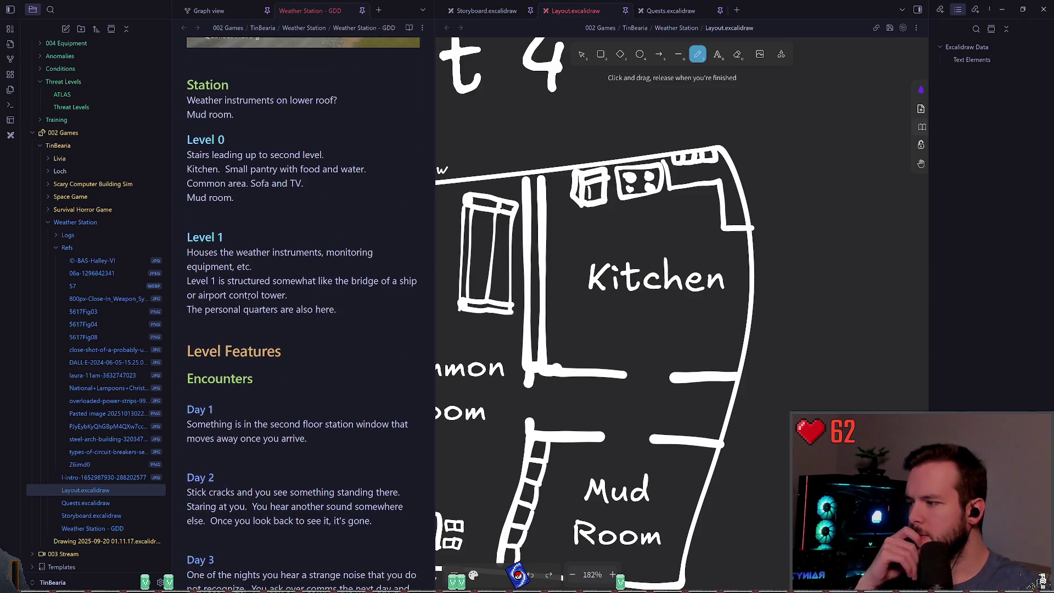
scroll(270, 295, "up", 13)
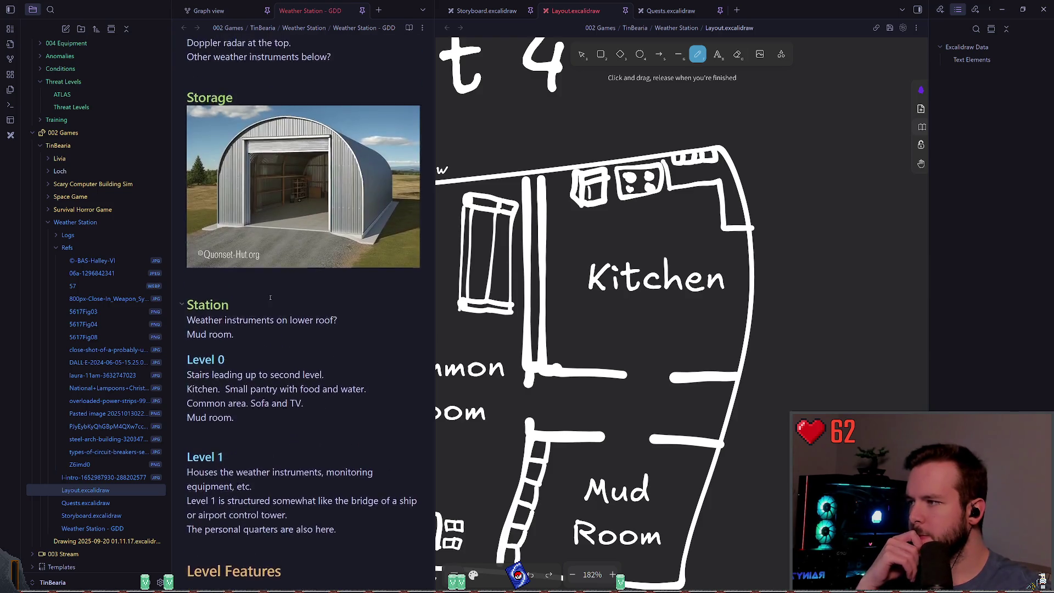
scroll(277, 295, "up", 15)
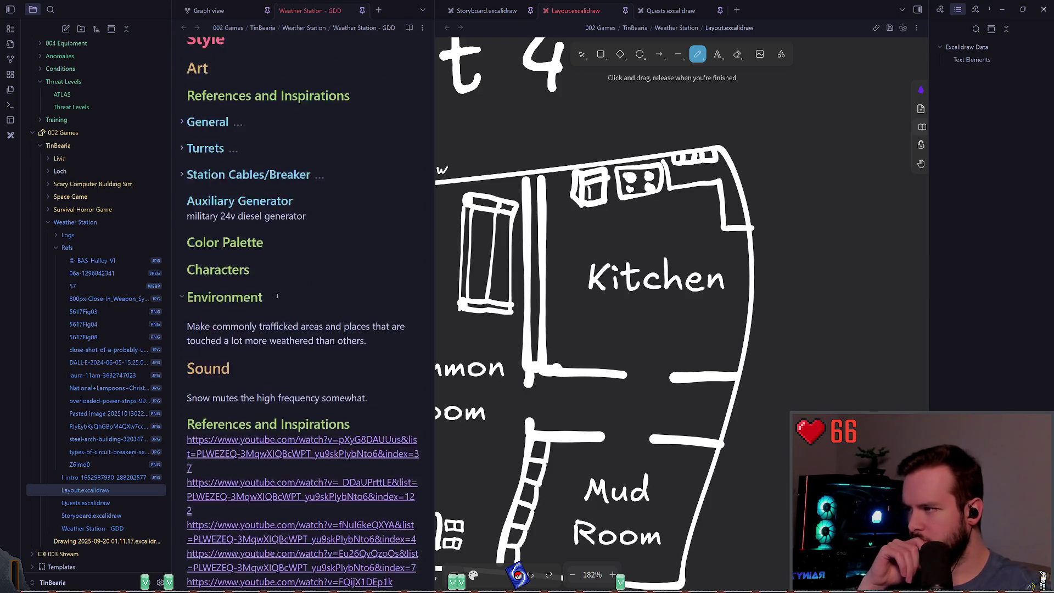
scroll(278, 294, "up", 12)
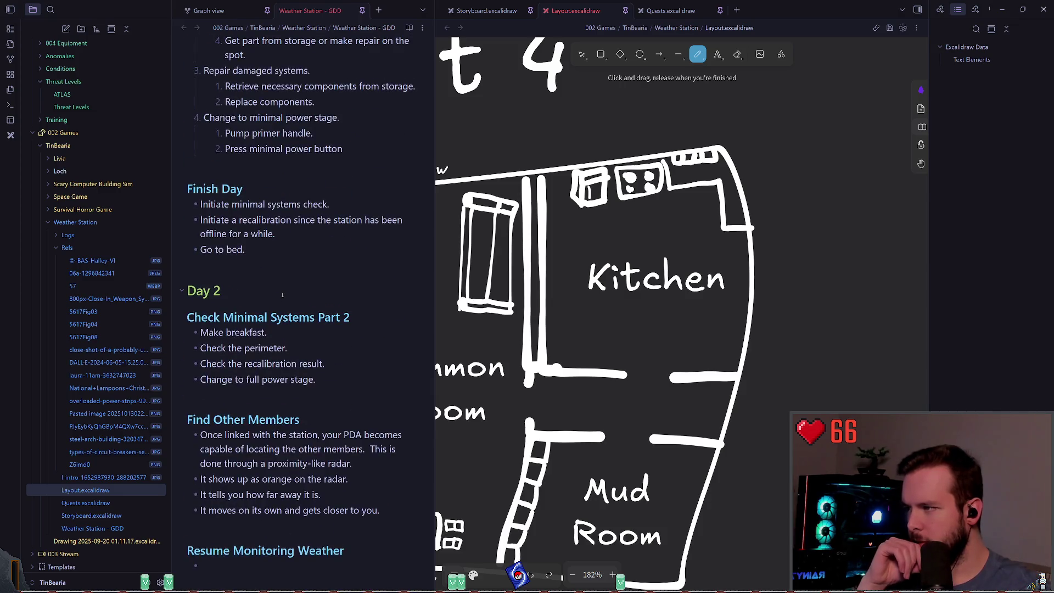
scroll(282, 293, "up", 15)
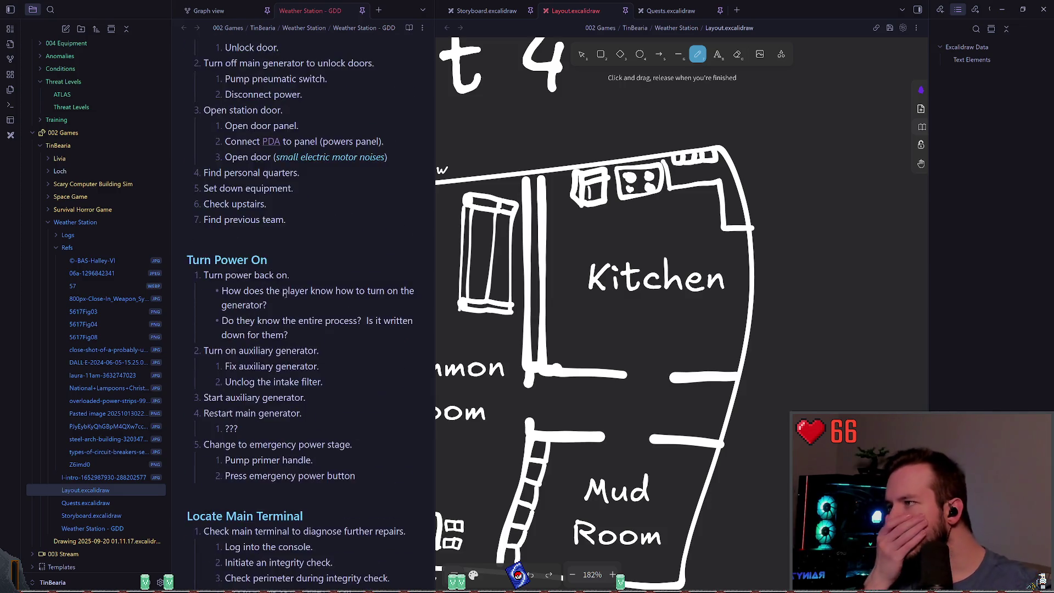
scroll(285, 295, "up", 8)
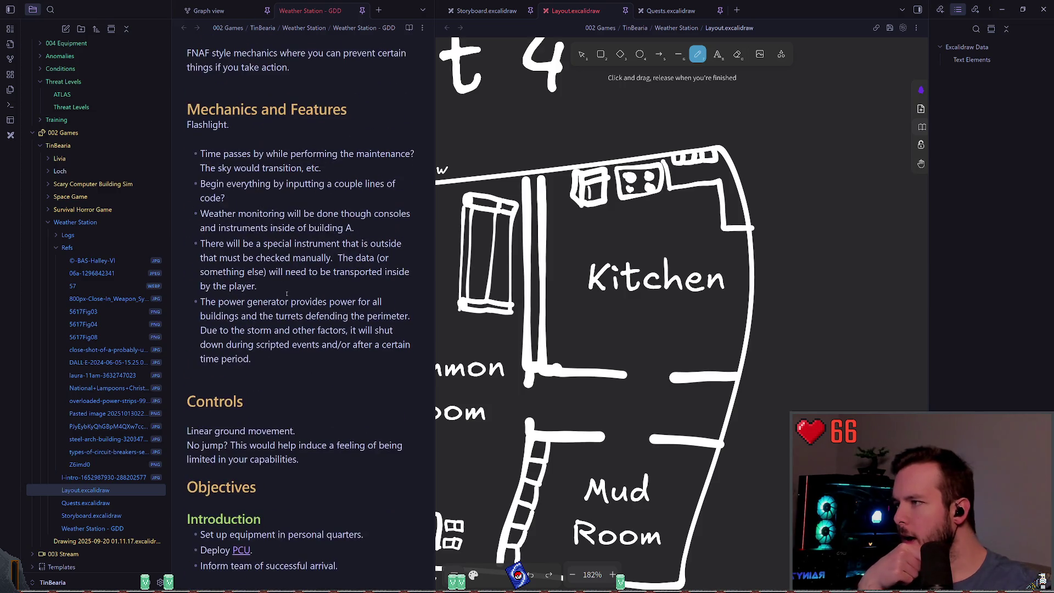
scroll(285, 292, "up", 2)
scroll(280, 292, "down", 4)
Step: Place the cursor on the blank line above Controls and collapse the file explorer sidebar
left_click(273, 294)
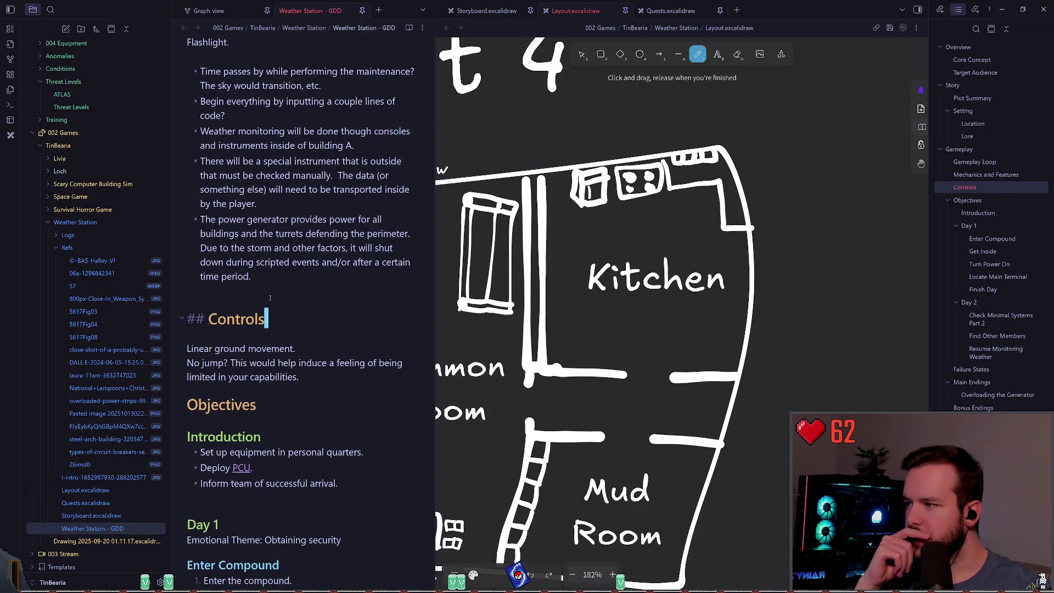
scroll(280, 298, "up", 1)
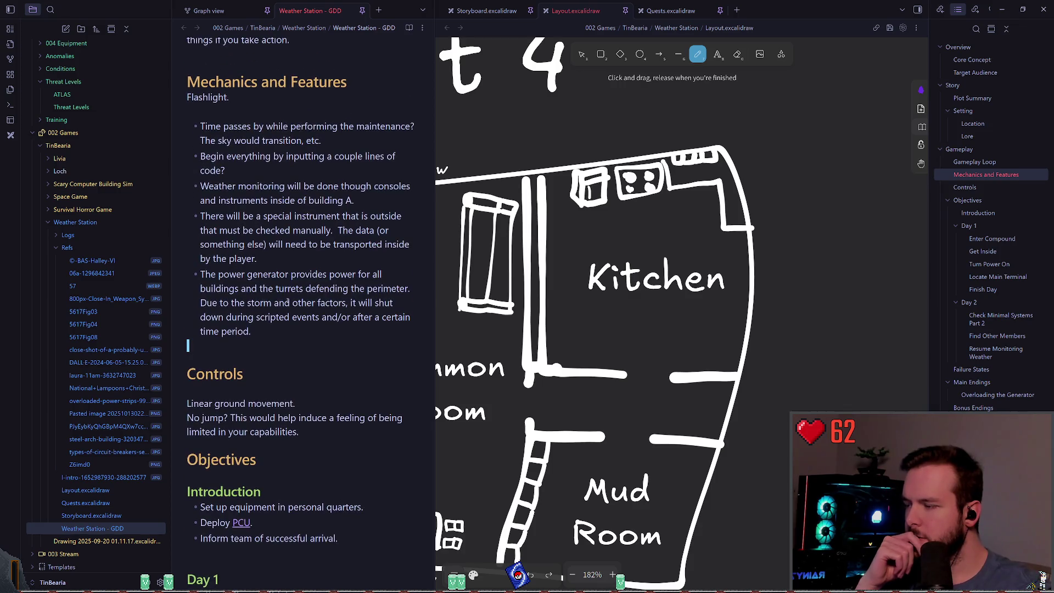
scroll(287, 301, "up", 4)
scroll(292, 297, "up", 3)
scroll(290, 297, "down", 1)
scroll(290, 298, "up", 3)
scroll(288, 299, "down", 9)
scroll(287, 299, "down", 3)
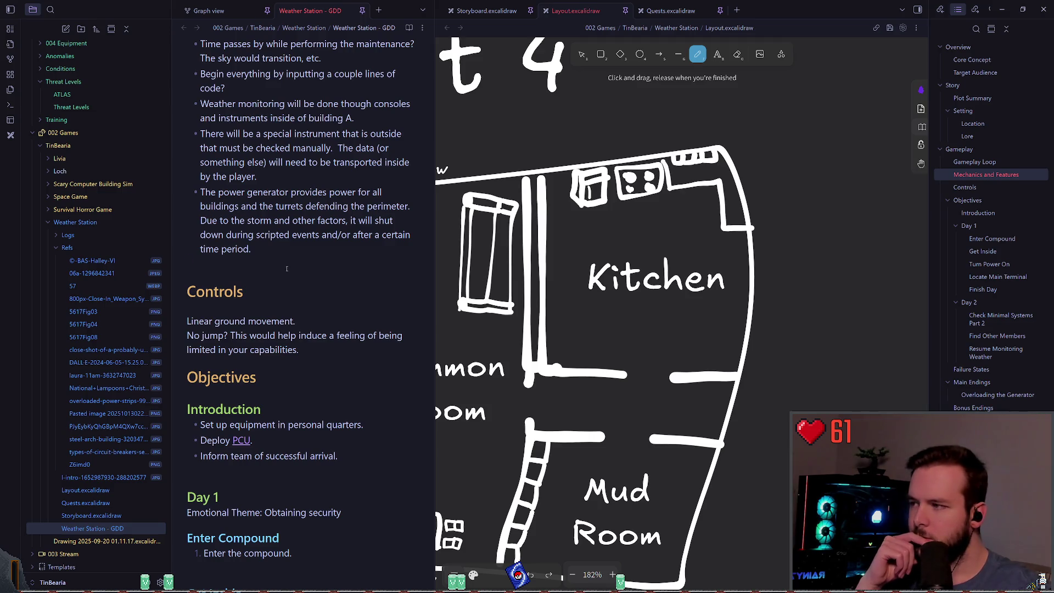
left_click(287, 268)
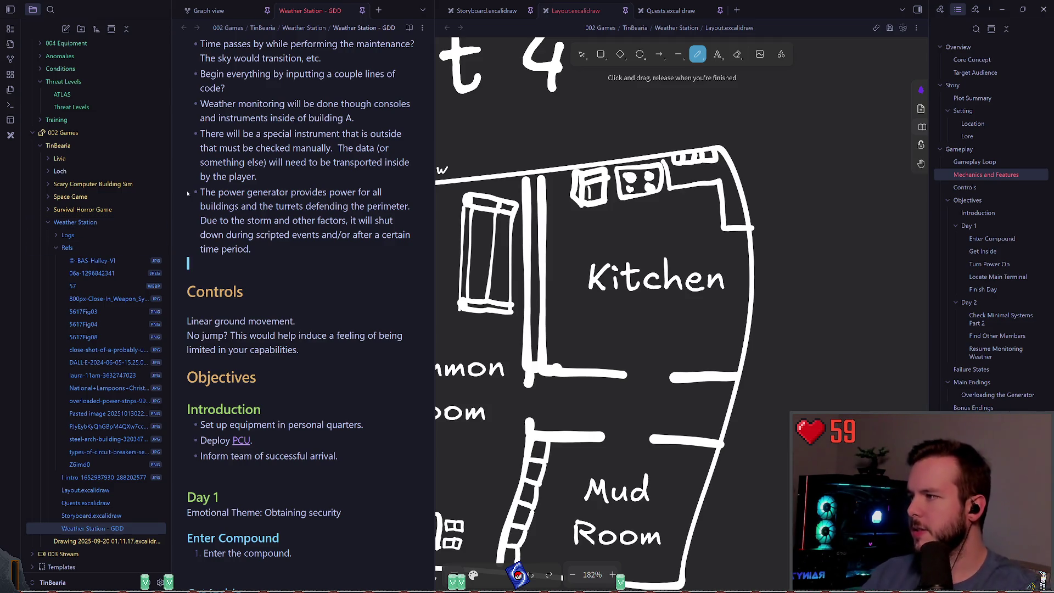
left_click(10, 9)
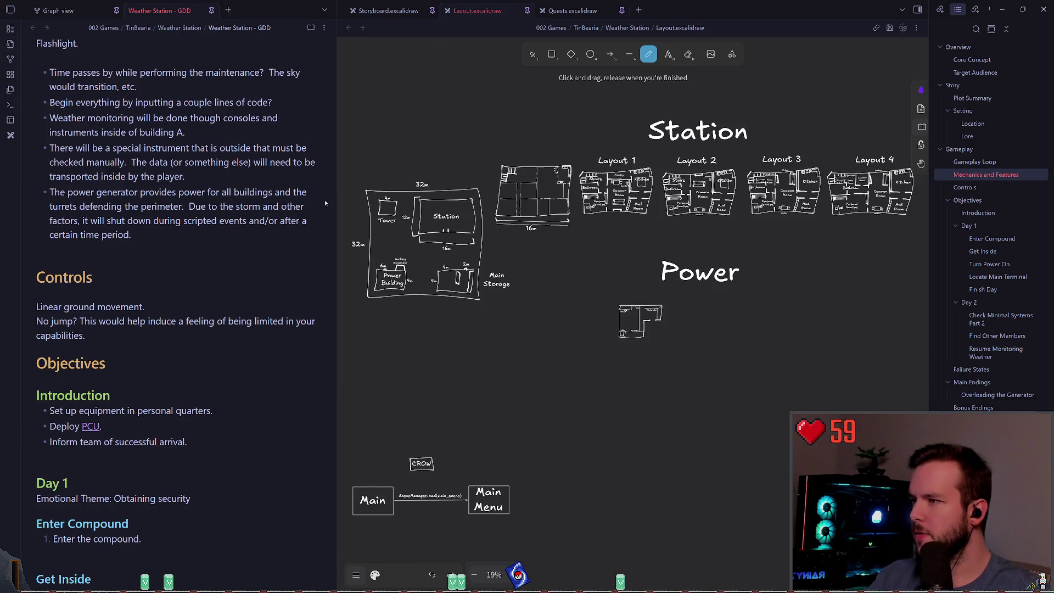
Step: Widen the GDD pane against the layout drawing and start a '### Termin' heading above Controls
left_click_drag(335, 203, 419, 205)
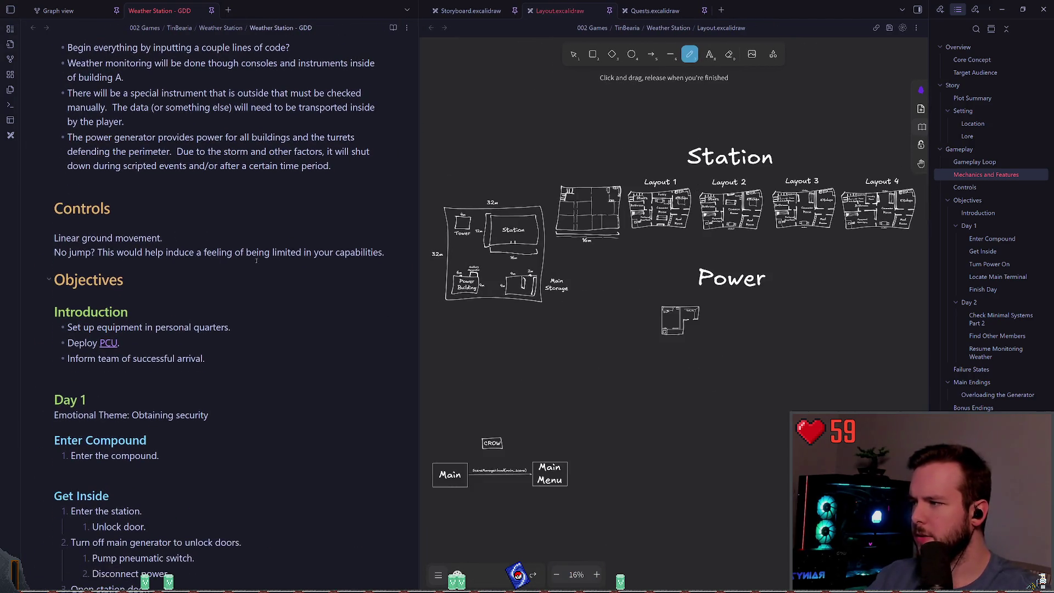
left_click_drag(419, 264, 488, 255)
scroll(162, 247, "down", 1)
scroll(105, 212, "up", 1)
scroll(192, 252, "up", 2)
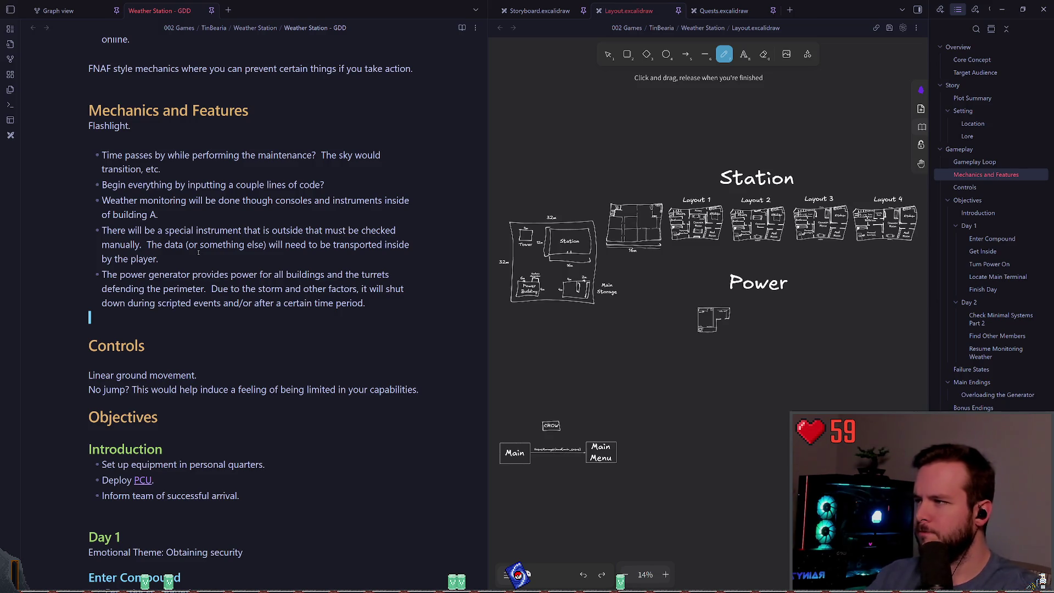
key("Return")
type("##")
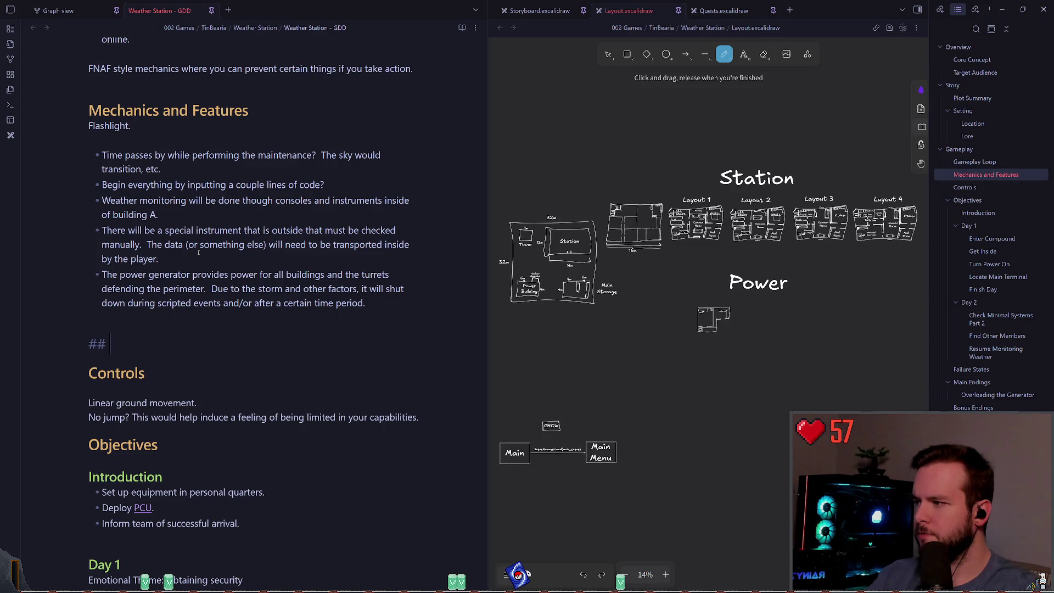
type("#")
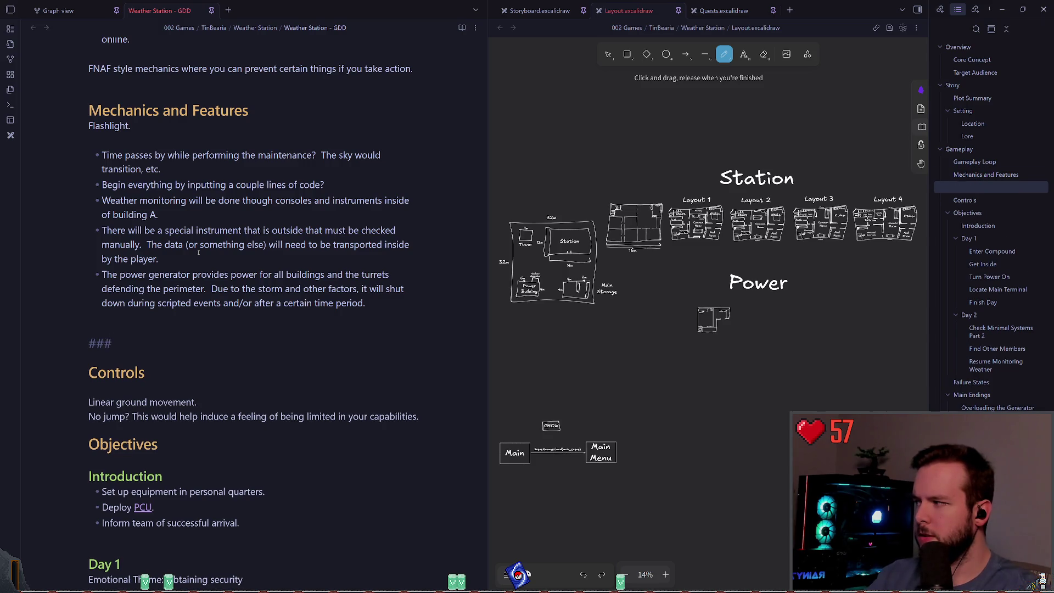
type(" Terminal")
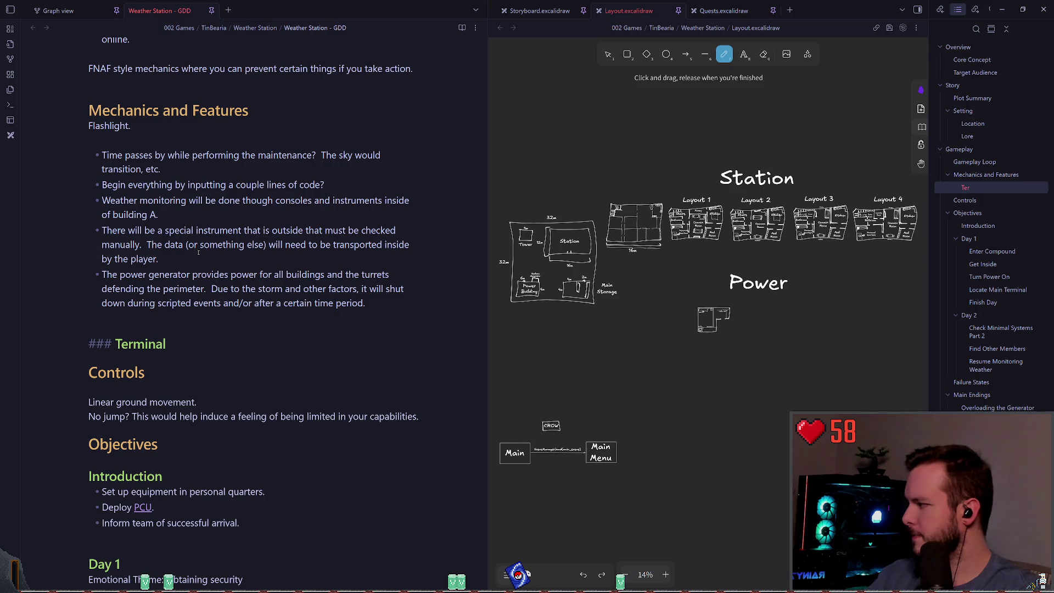
Step: Finish the '### Terminal' heading, add a '#### Main Terminal' subheading under it, then switch to Godot
key("Return")
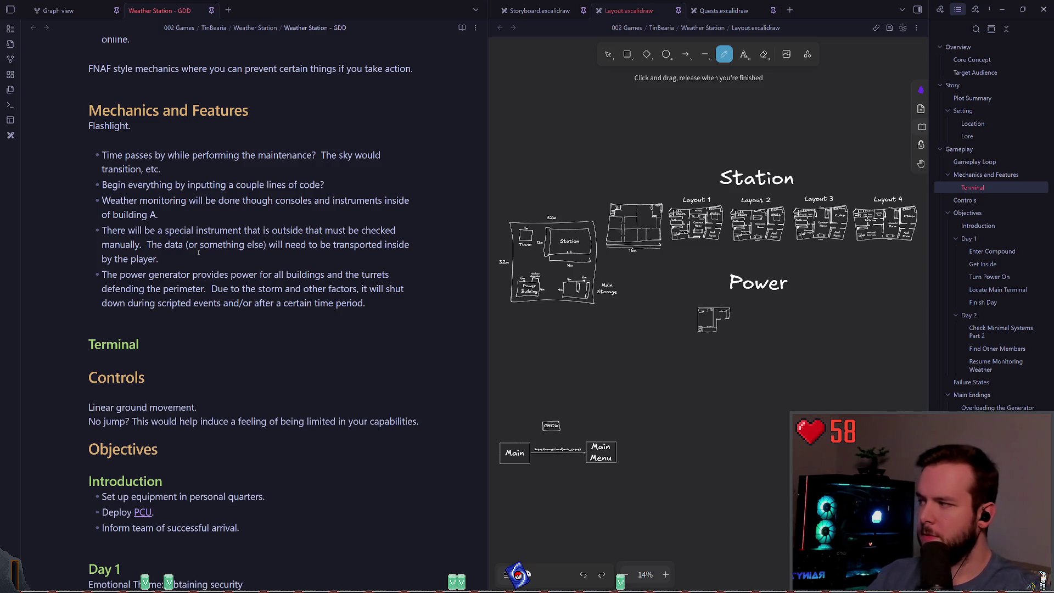
key("Return")
type("-")
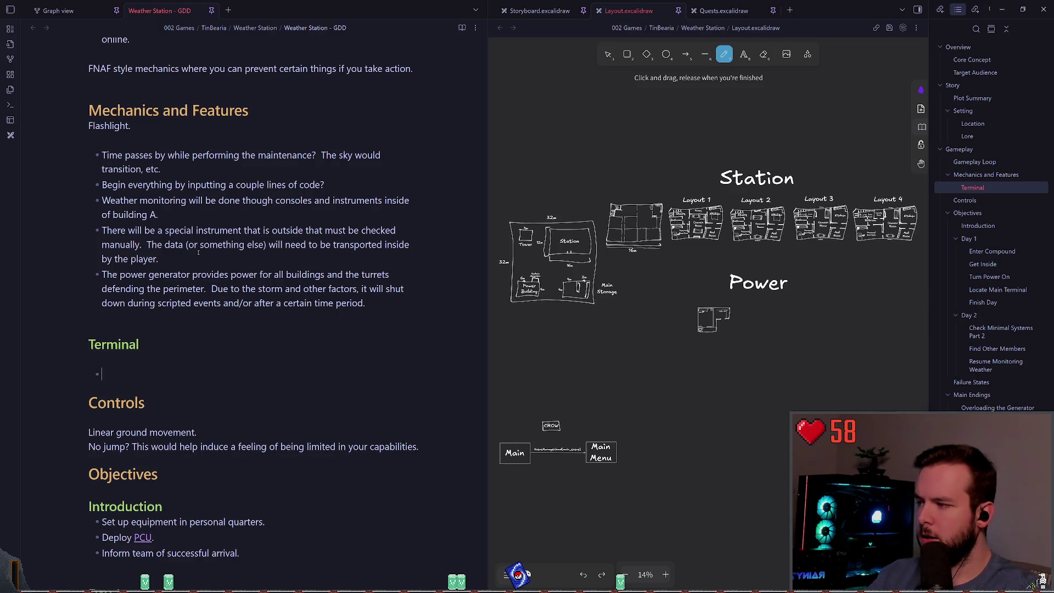
key("BackSpace")
key("BackSpace")
key("BackSpace")
type("#")
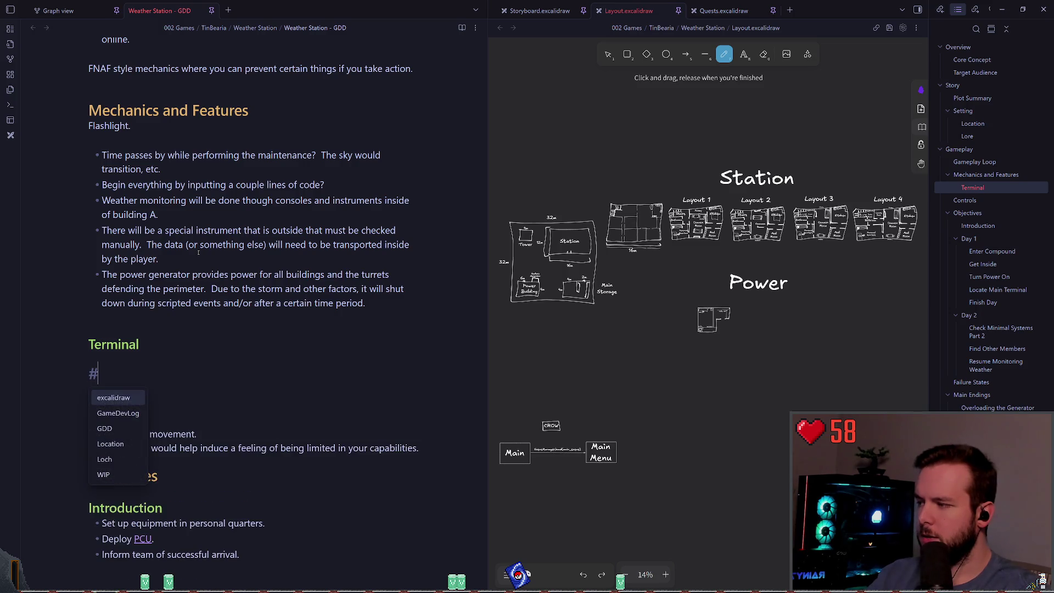
type("### Main termia")
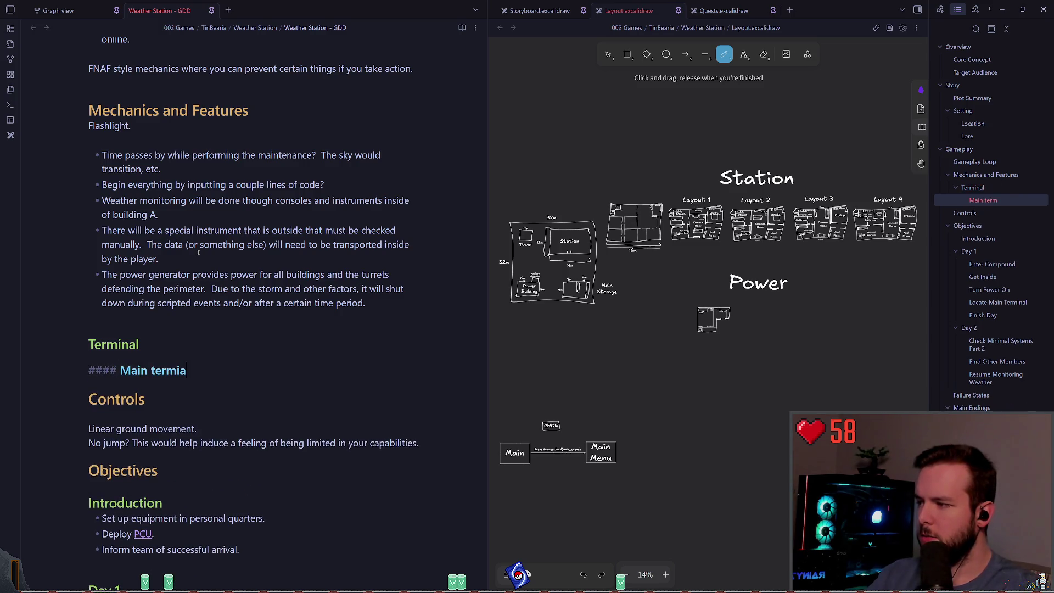
type("Ter")
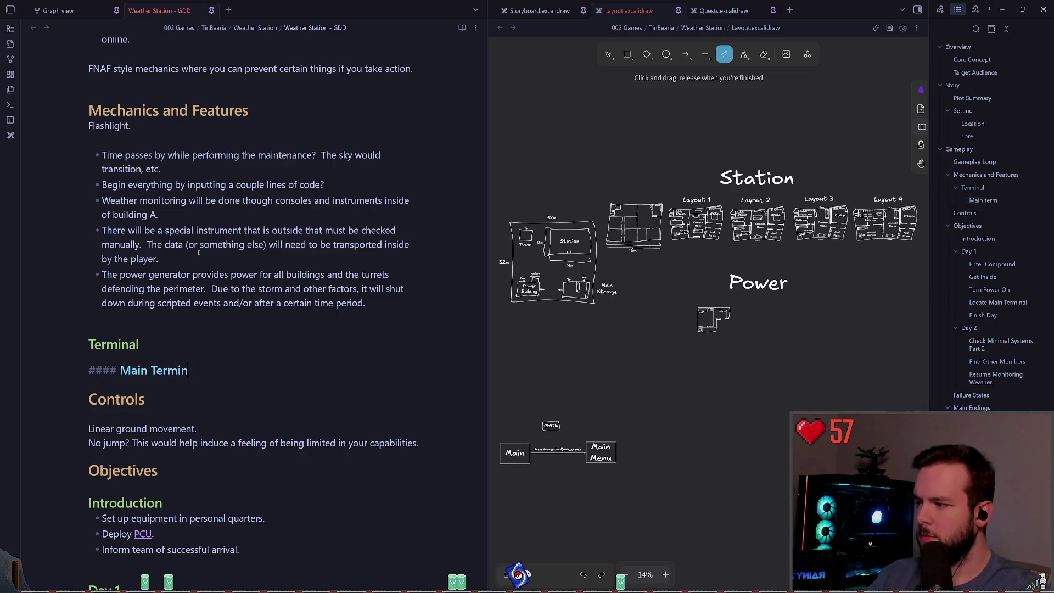
key("Return")
key("Return")
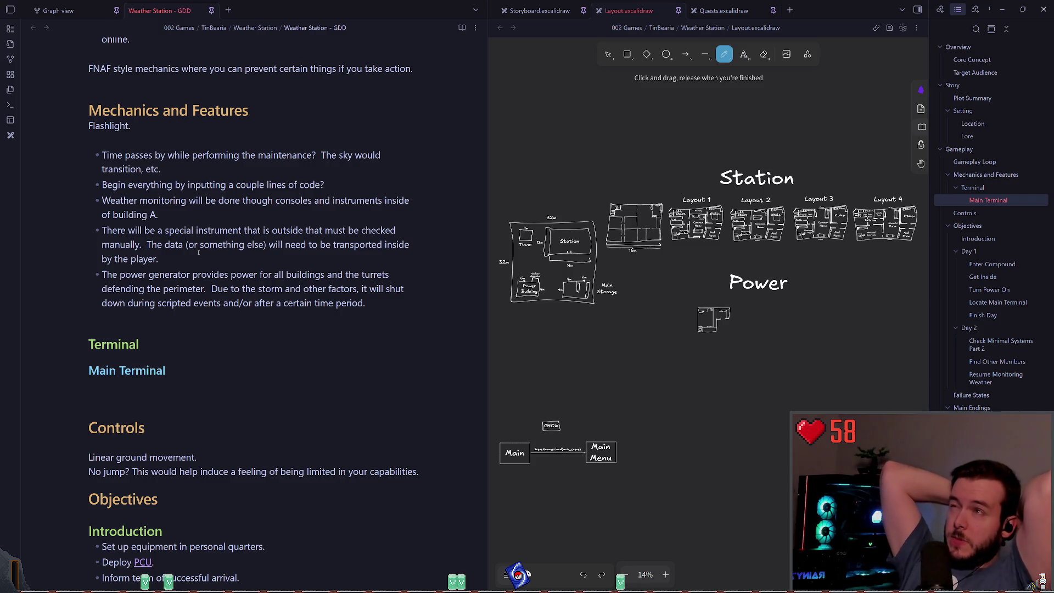
key("alt+Tab")
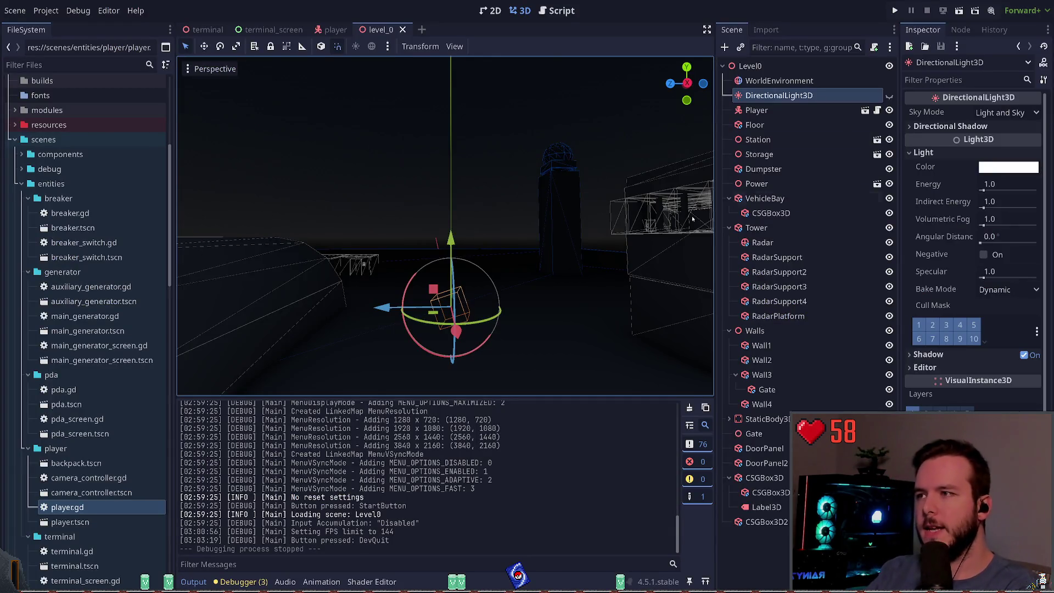
Step: Run the game project with F5 to start a new test in the dark station
key("F5")
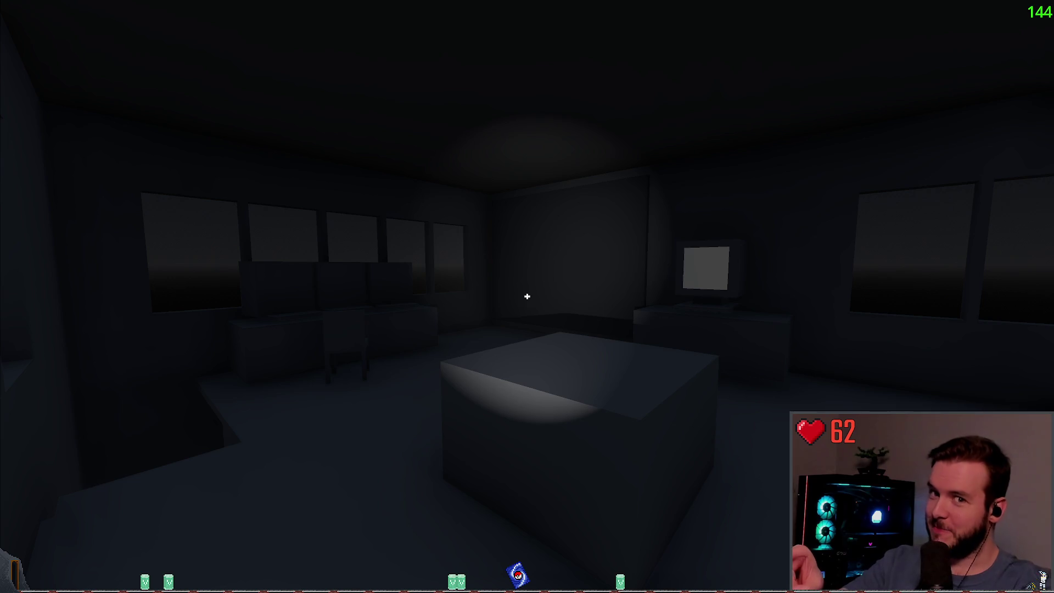
Step: Walk forward across the station's control room in the running game
key("w")
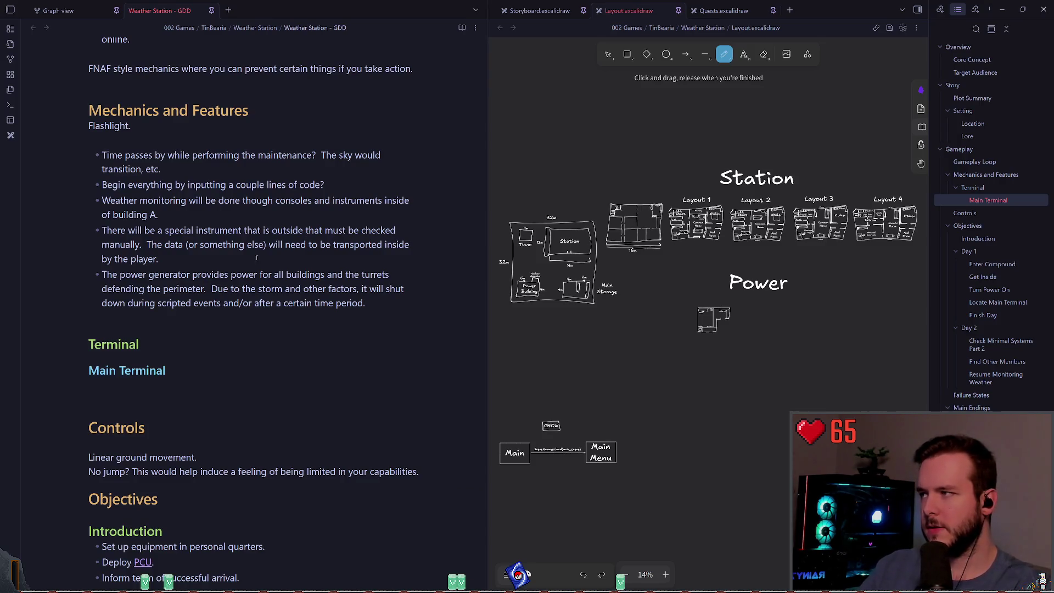
Step: Add a 'PDA' heading above the Terminal section
scroll(187, 315, "up", 3)
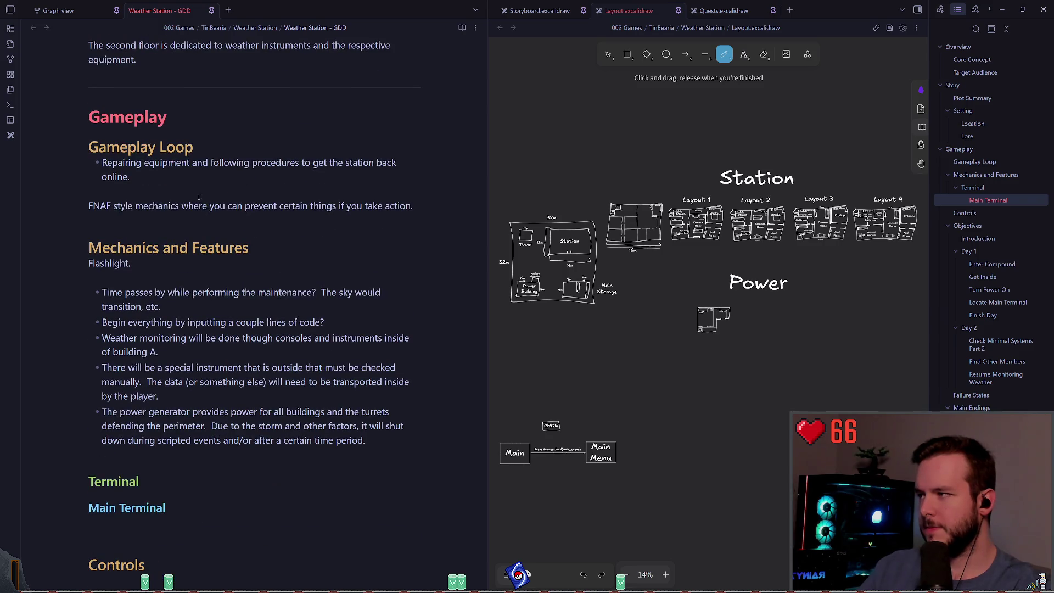
scroll(199, 197, "up", 3)
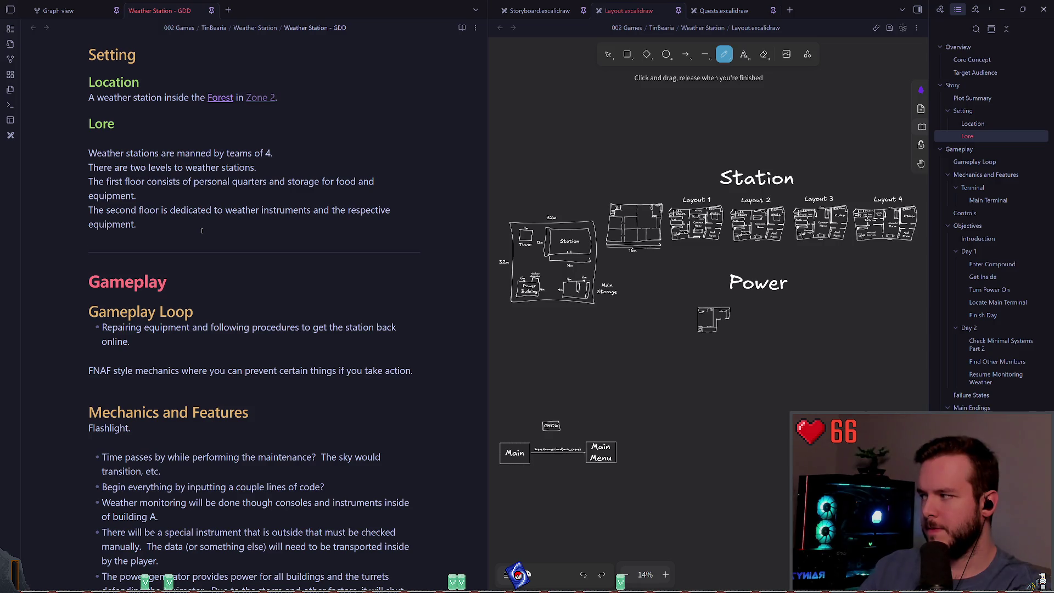
scroll(202, 231, "down", 5)
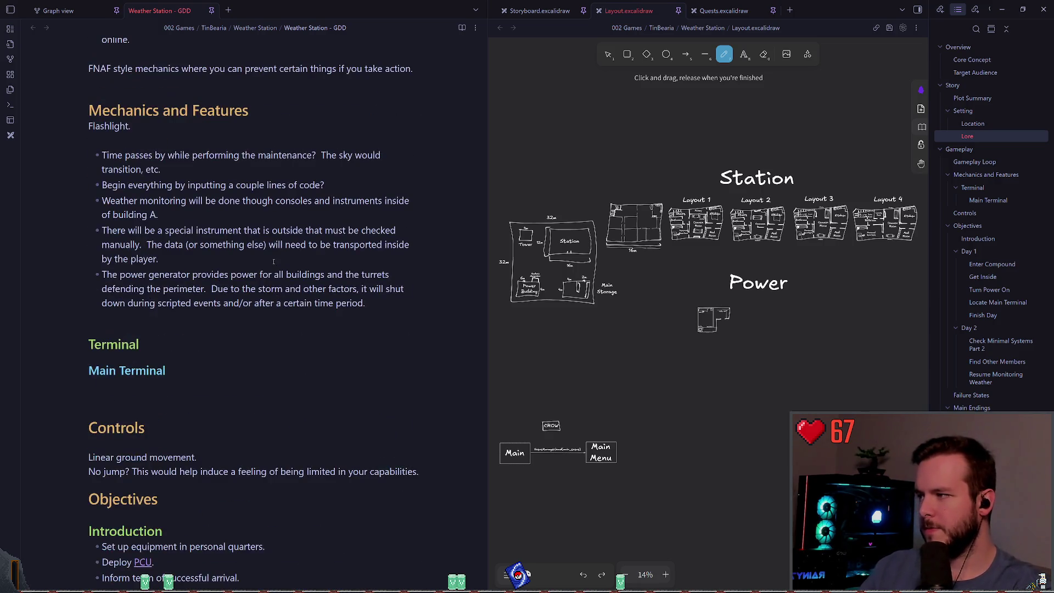
scroll(240, 268, "down", 2)
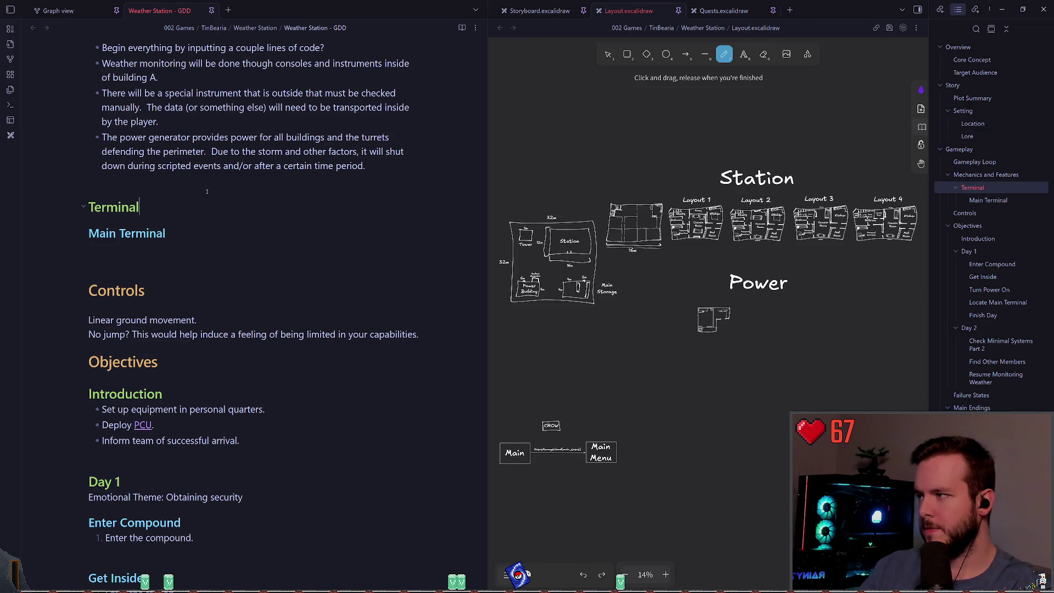
scroll(224, 241, "up", 1)
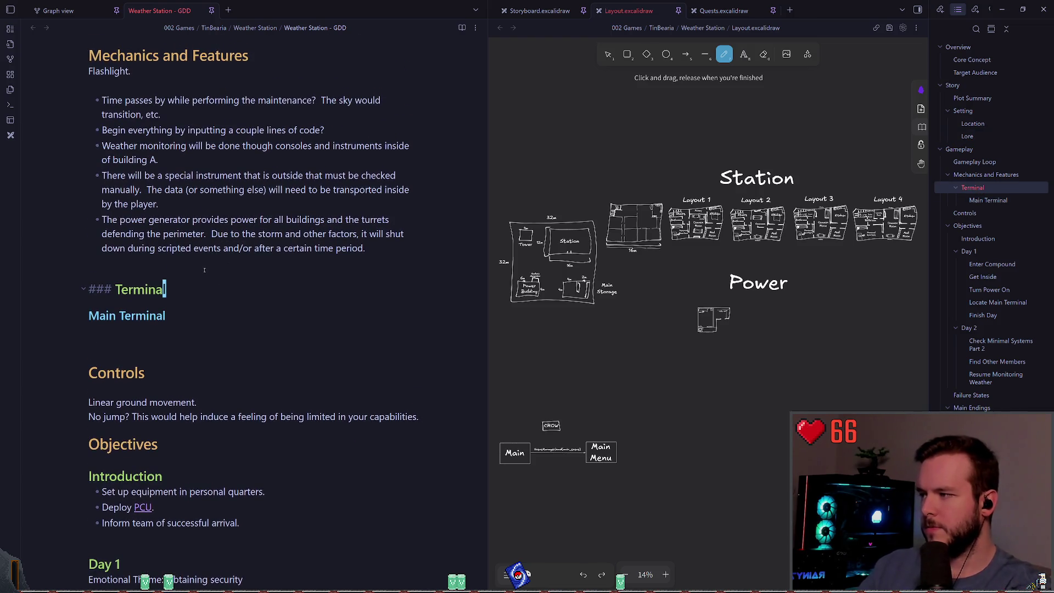
key("ctrl+z")
key("BackSpace")
key("BackSpace")
key("BackSpace")
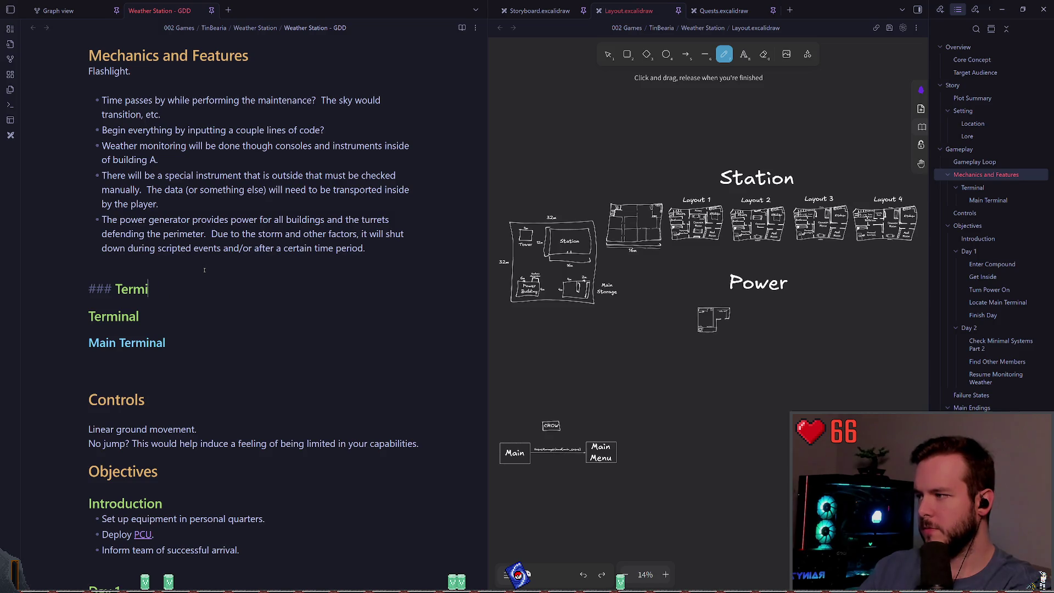
type("P")
key("BackSpace")
key("BackSpace")
type("PDA")
key("Return")
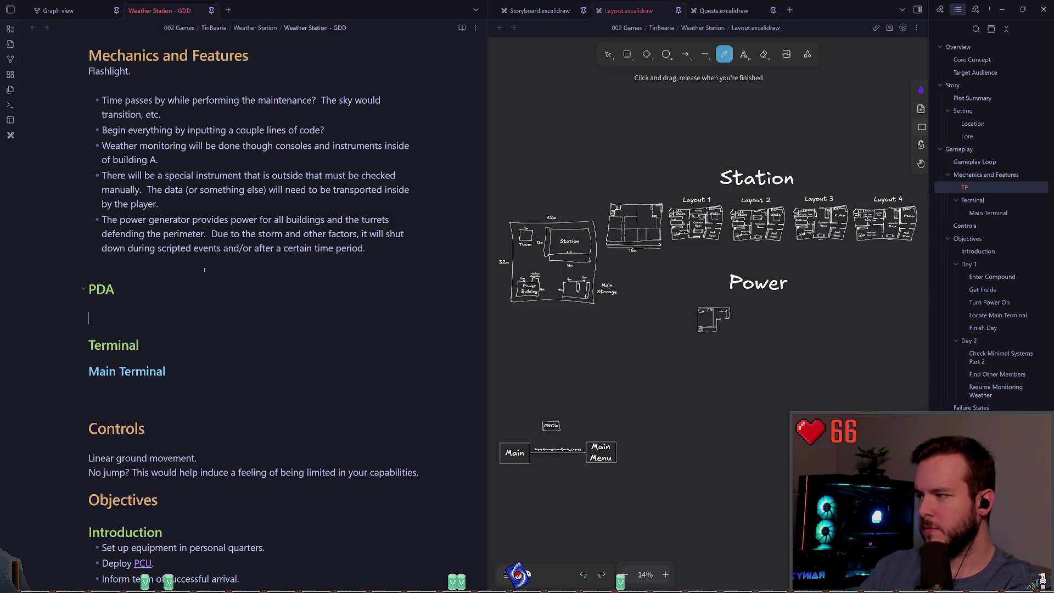
Step: Write that the PDA overrides doors and downloads data/lore? from the previous teams' PDAs
type("The PDA is used to overr")
type("oors and")
key("BackSpace")
key("BackSpace")
key("BackSpace")
type(",")
key("BackSpace")
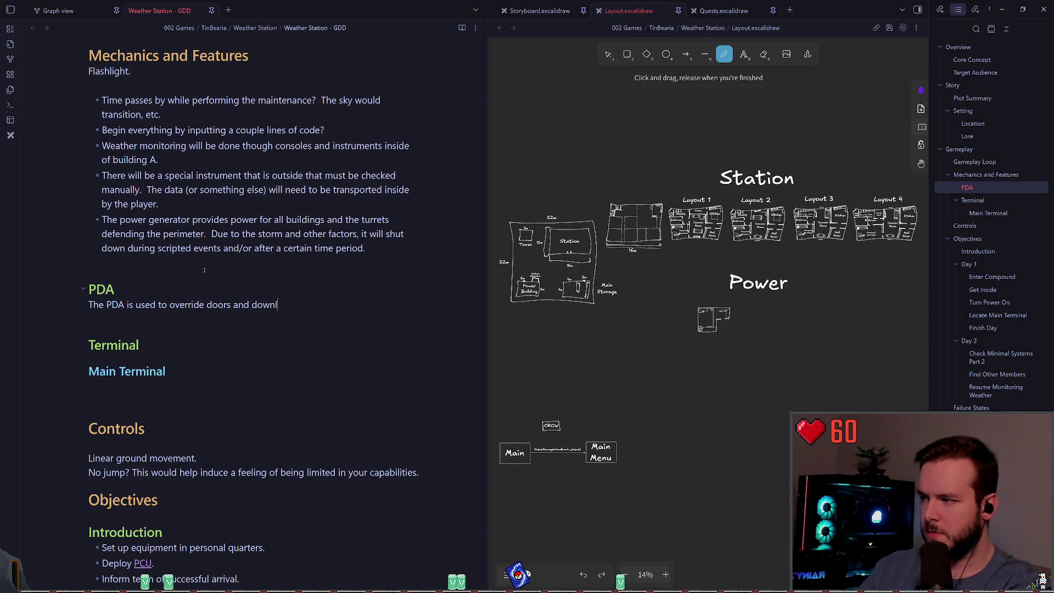
type("d ")
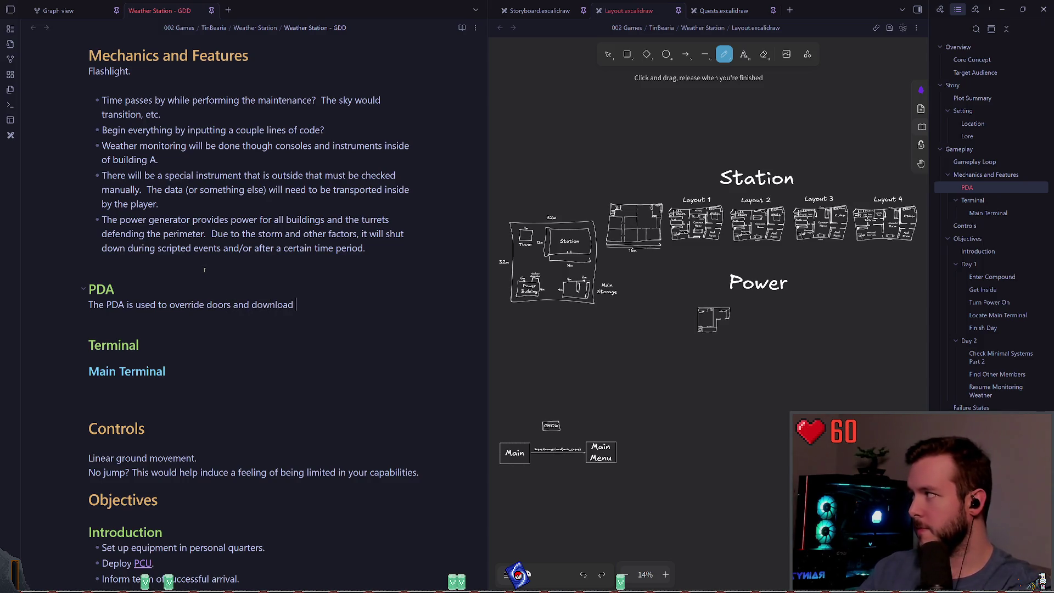
type("data/in")
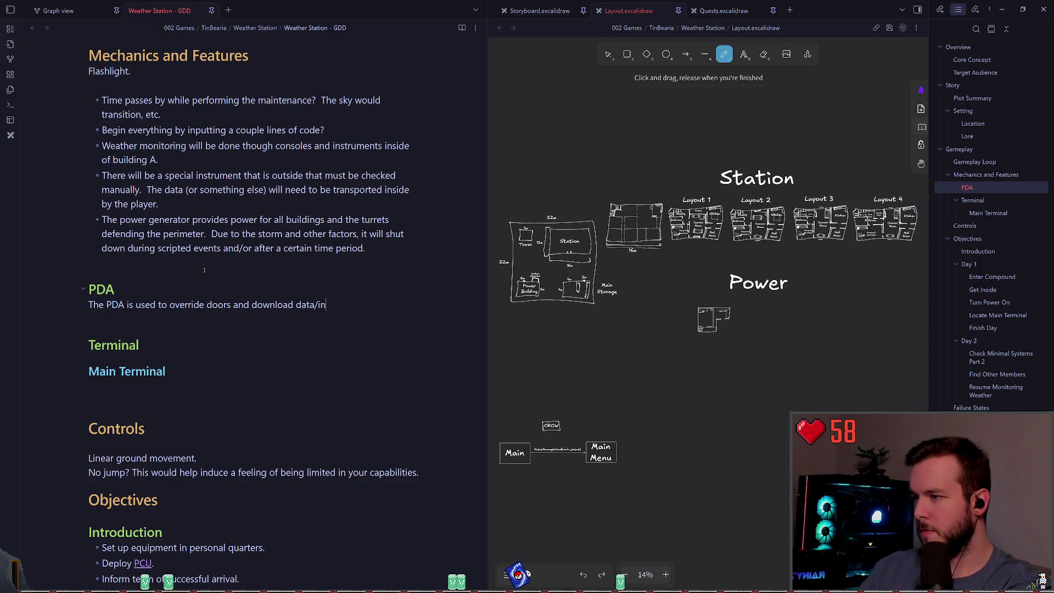
key("BackSpace")
key("BackSpace")
type("lore?")
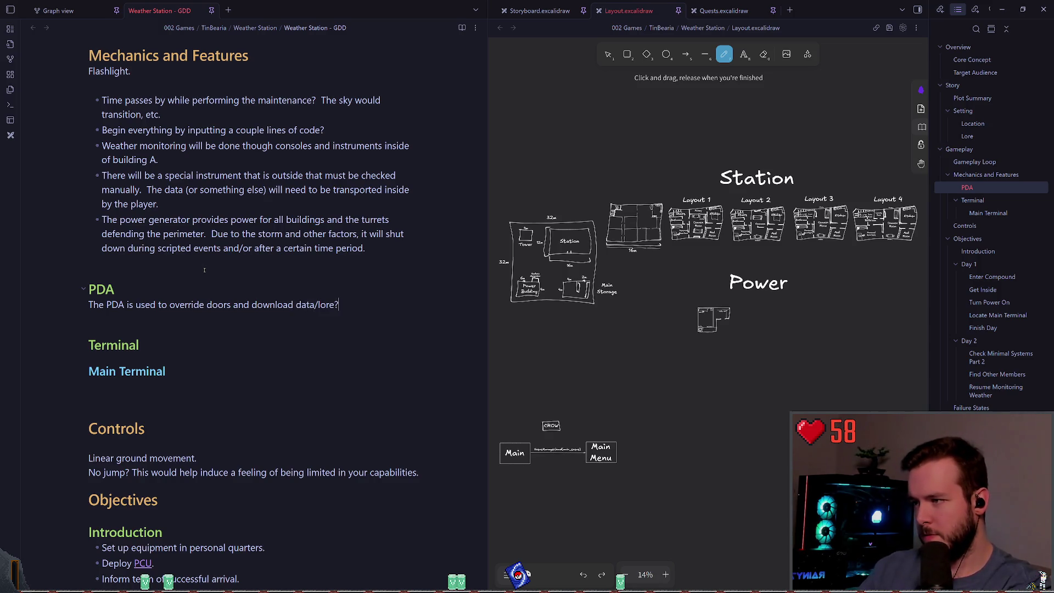
type(" for")
type("form")
key("BackSpace")
key("BackSpace")
key("BackSpace")
type("rom the ")
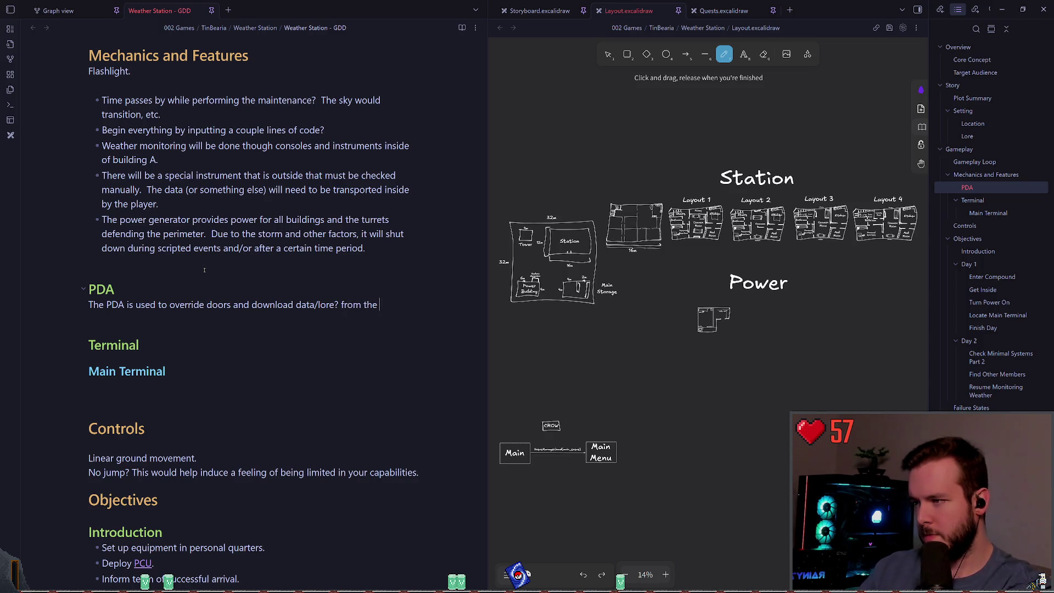
type("previous ")
type("teams'")
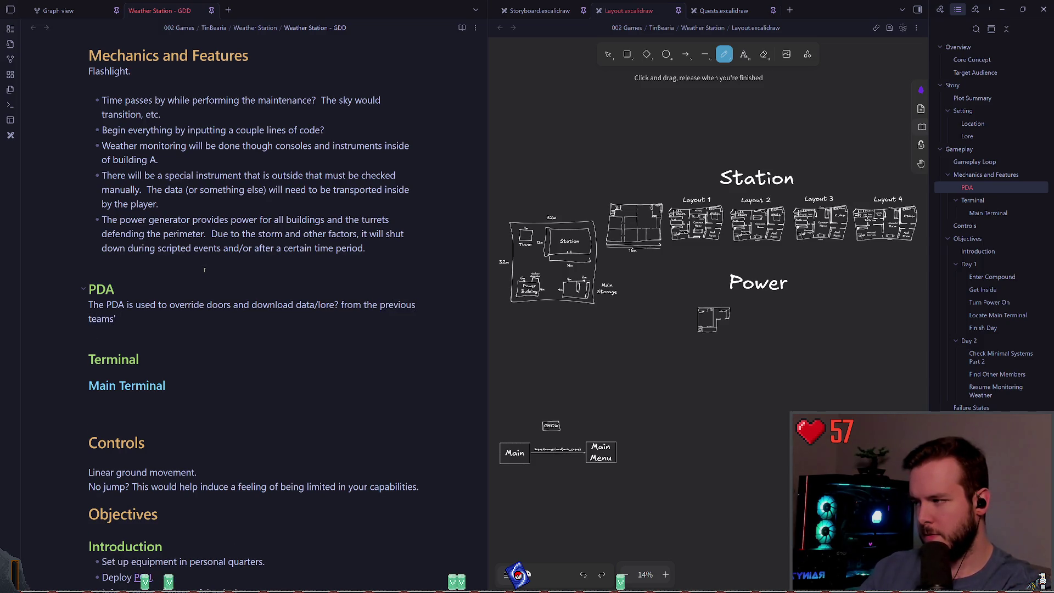
key("BackSpace")
key("BackSpace")
type("'s PDAs")
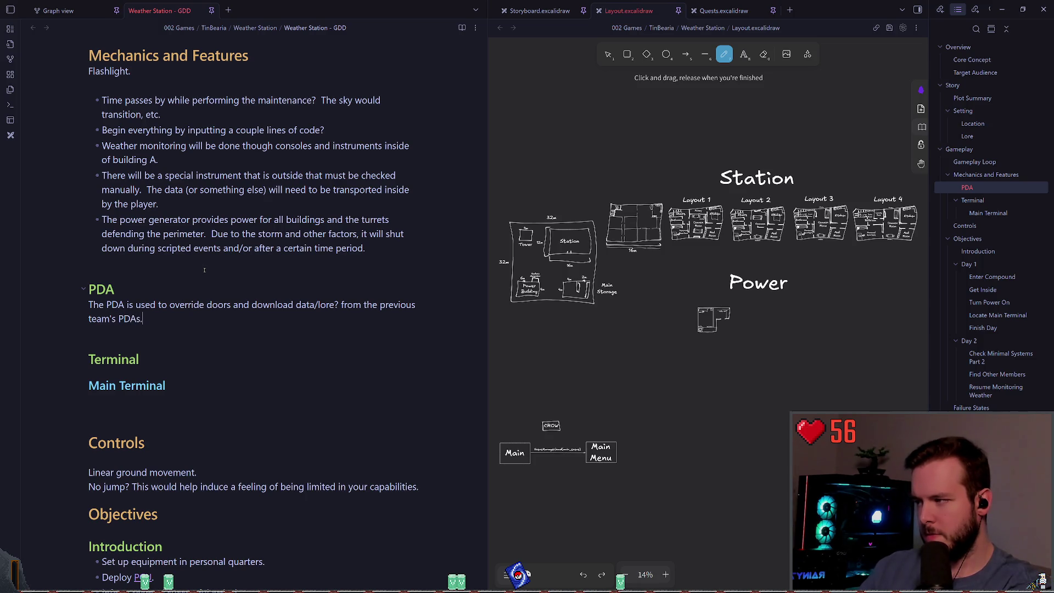
type(".")
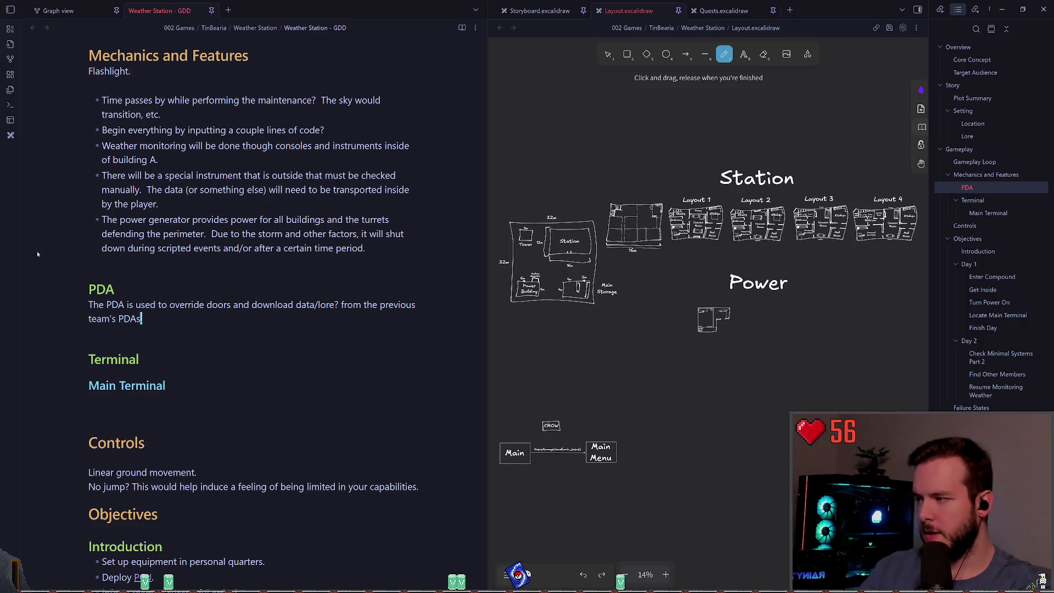
scroll(235, 267, "down", 1)
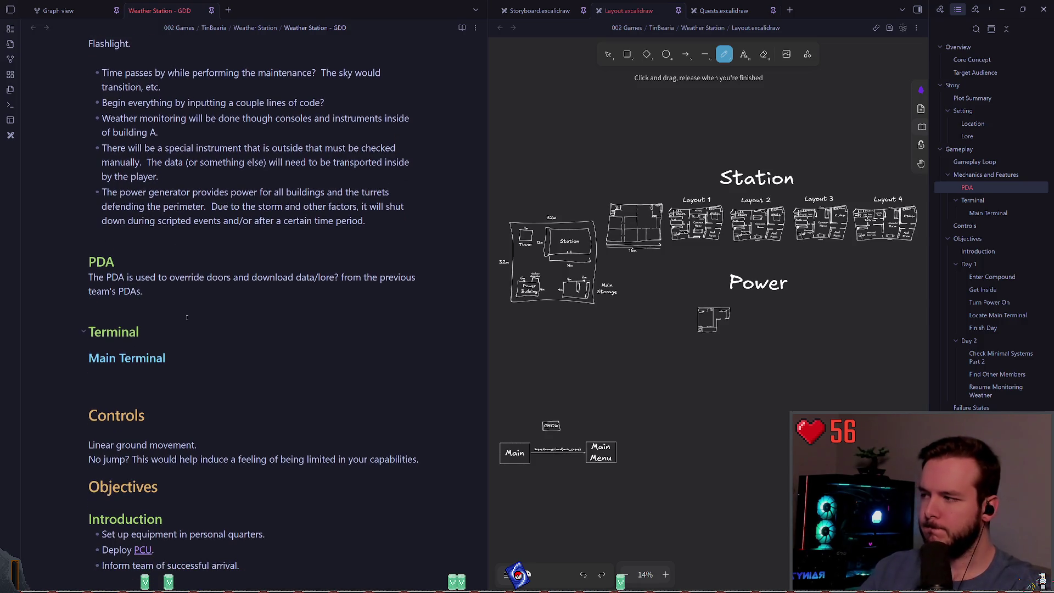
Step: Write 'Integrity of base.' on the empty line under the Main Terminal heading
scroll(189, 307, "down", 2)
scroll(185, 228, "down", 1)
left_click(185, 228)
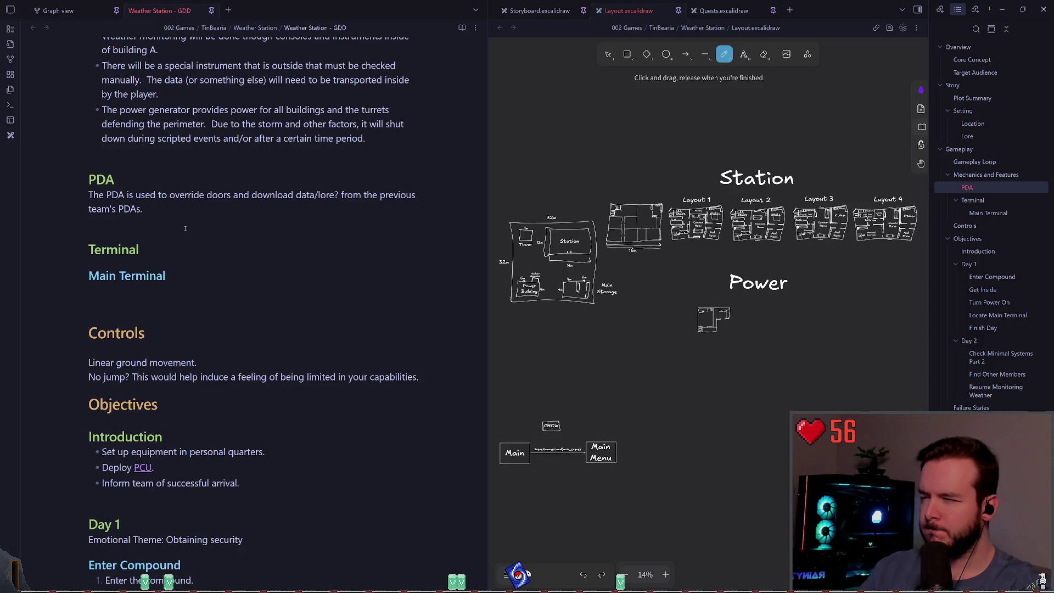
left_click(192, 250)
left_click(199, 276)
left_click(205, 304)
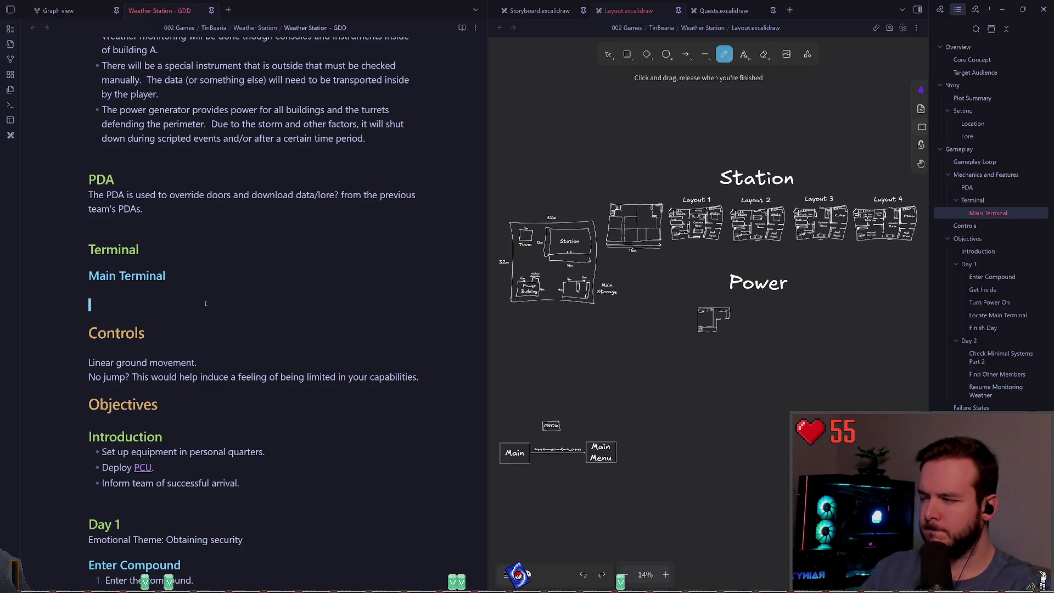
key("Up")
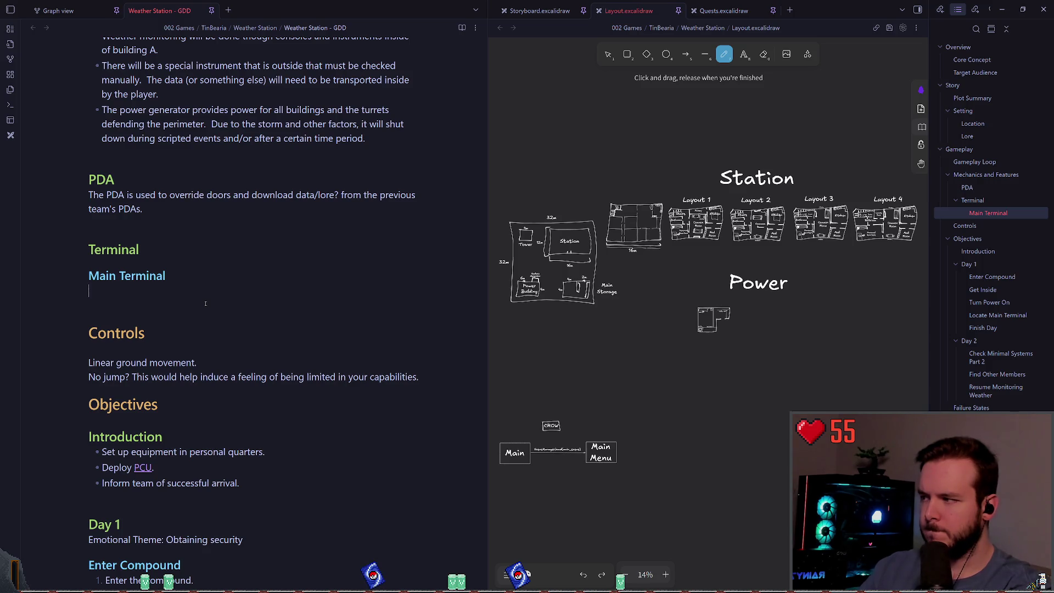
type("Foo")
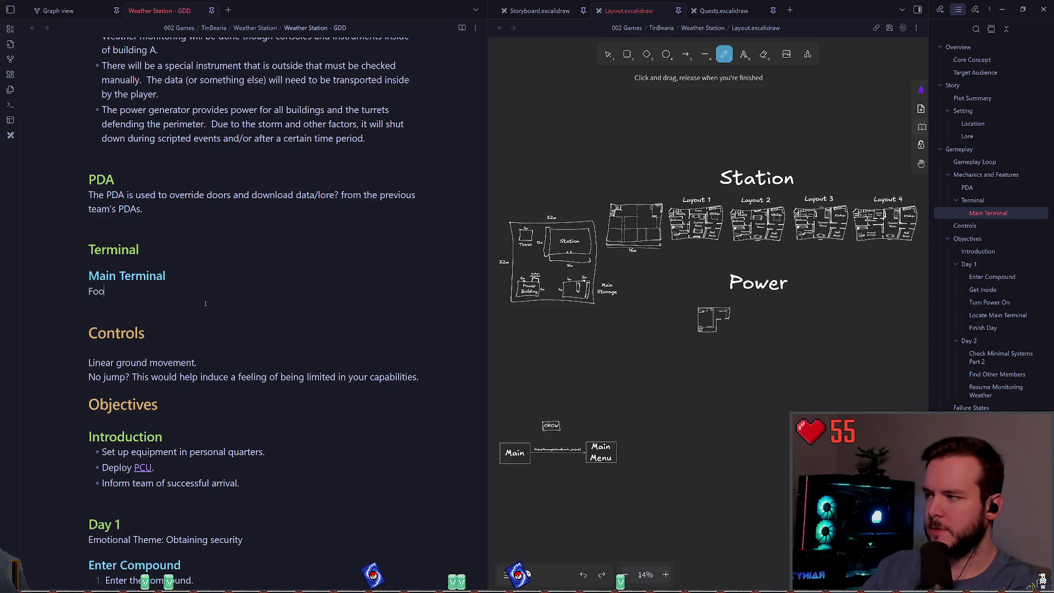
key("BackSpace")
key("BackSpace")
key("BackSpace")
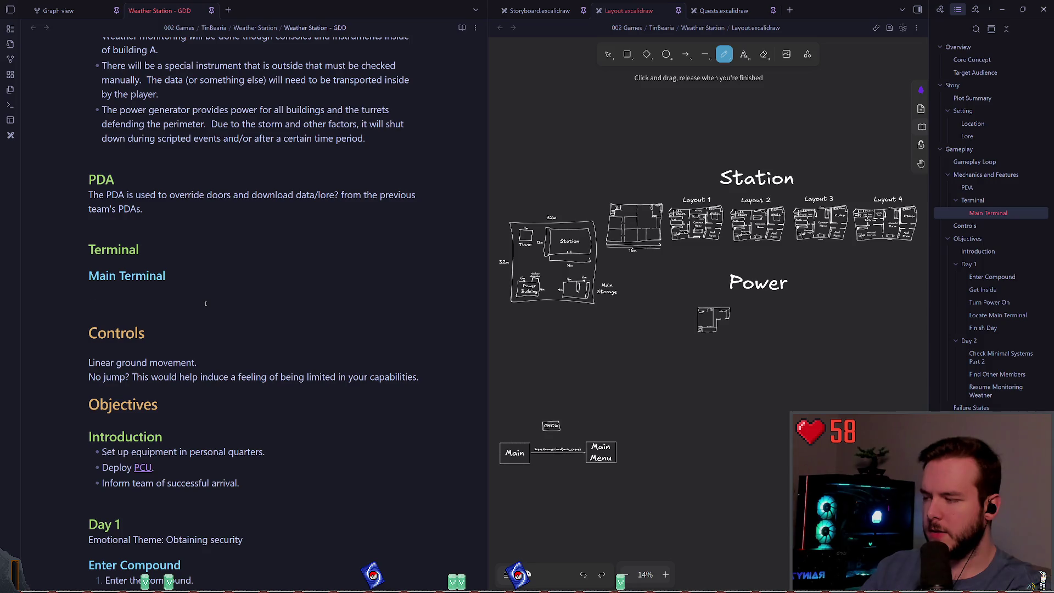
type("Inte")
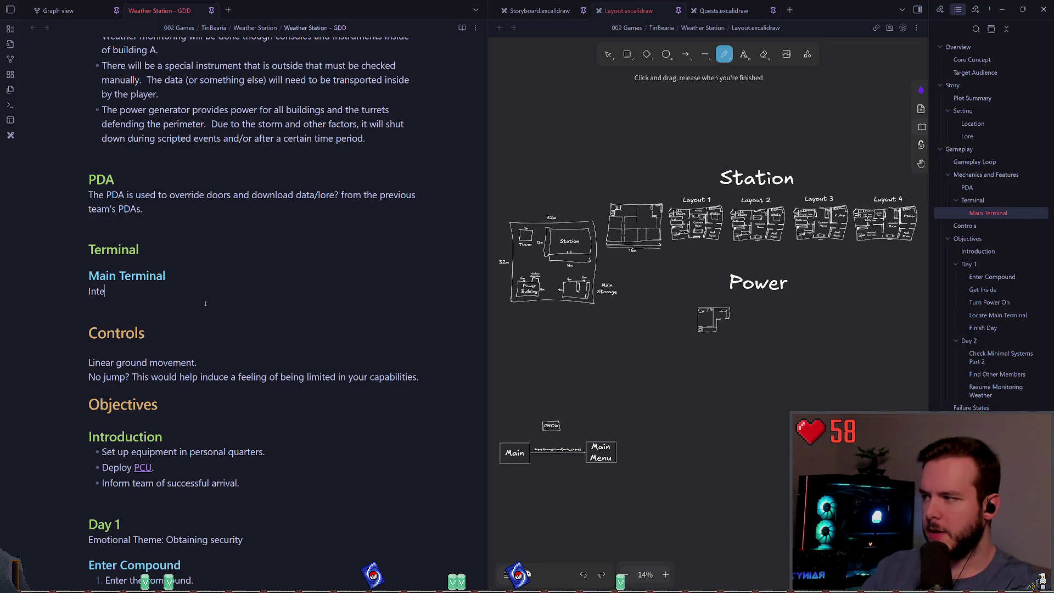
type("grity of base.")
key("Return")
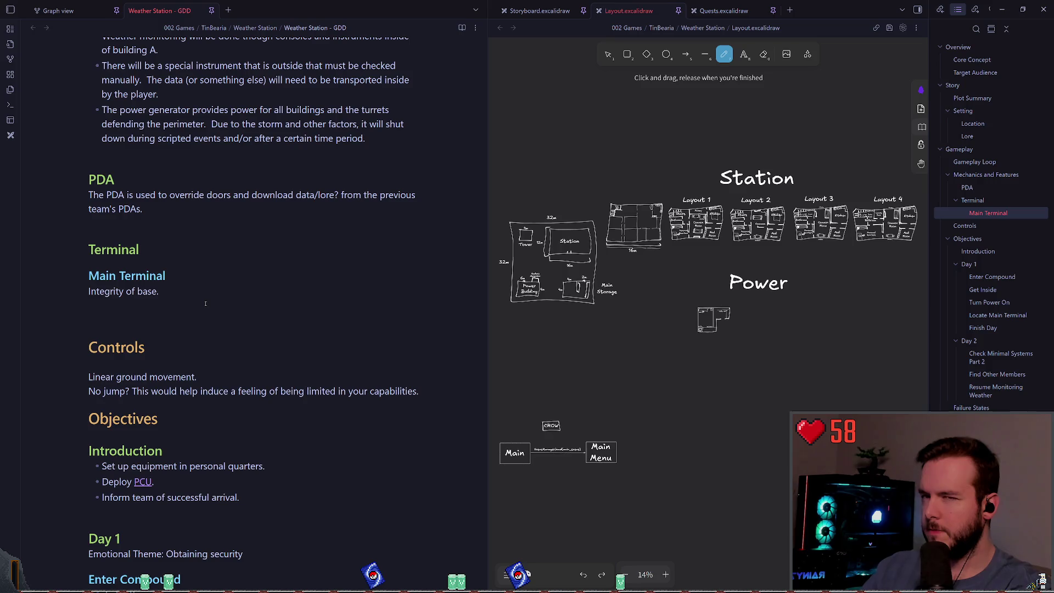
Step: Remove the trial 'Turrent? management' line and start a '### Turret' heading below
type("Turrent? manage")
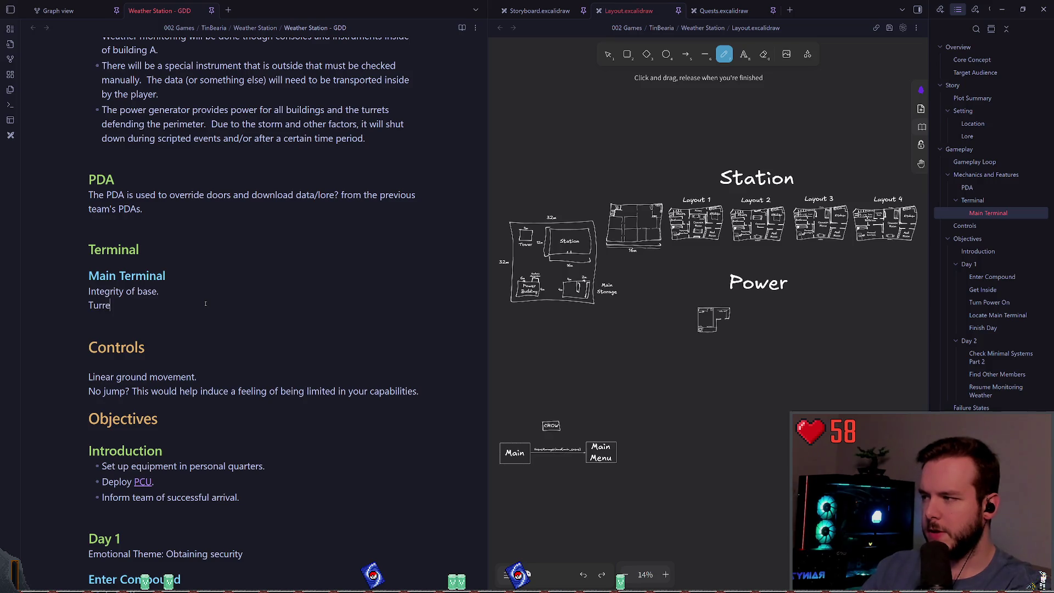
key("BackSpace")
key("BackSpace")
key("BackSpace")
type("ment")
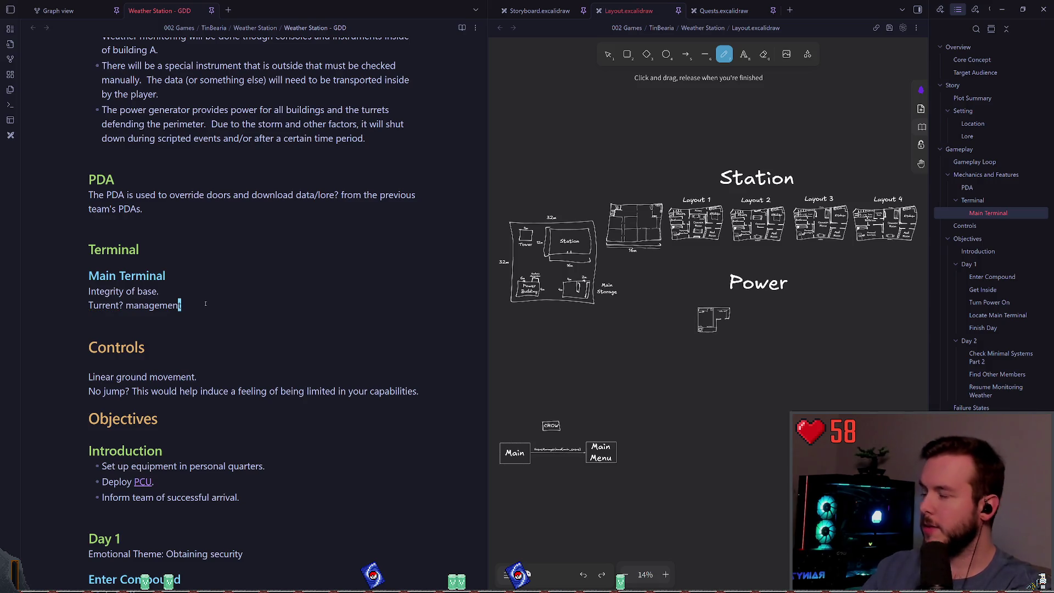
key("ctrl+BackSpace")
key("ctrl+BackSpace")
key("ctrl+BackSpace")
key("BackSpace")
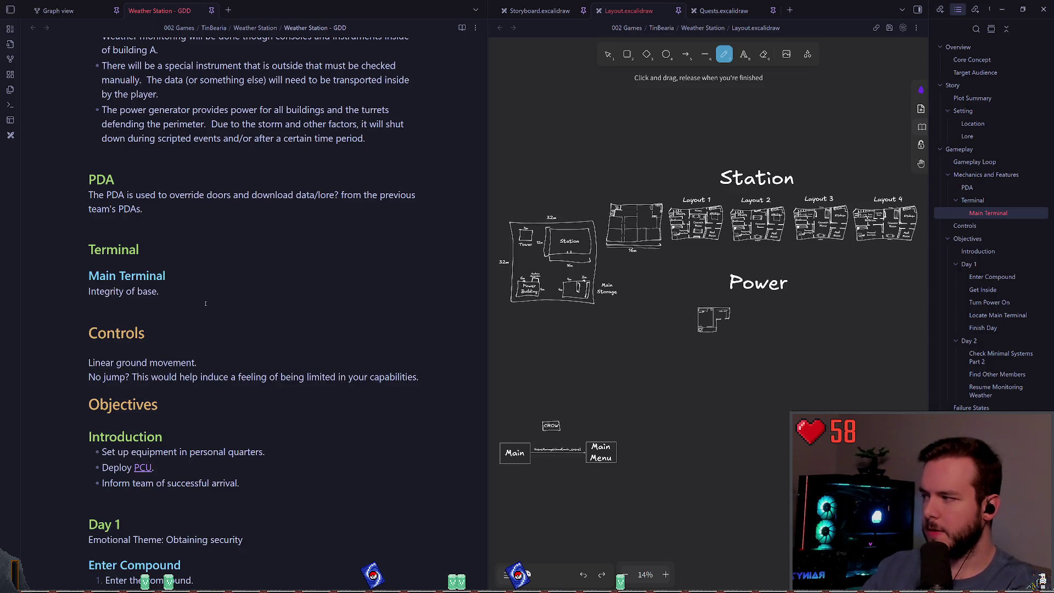
key("ctrl+z")
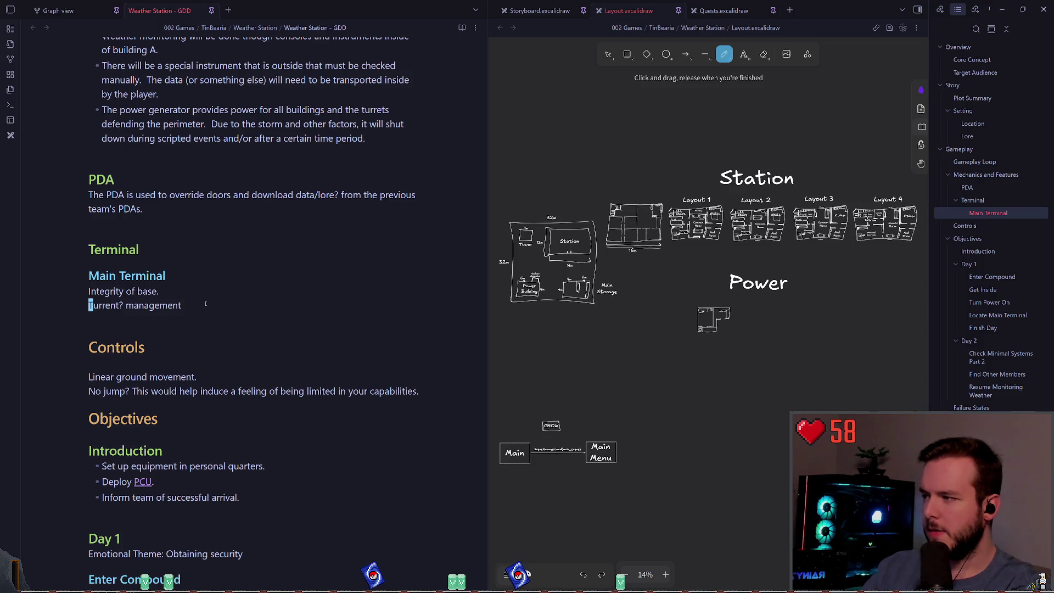
key("ctrl+shift+z")
key("Return")
type("### ")
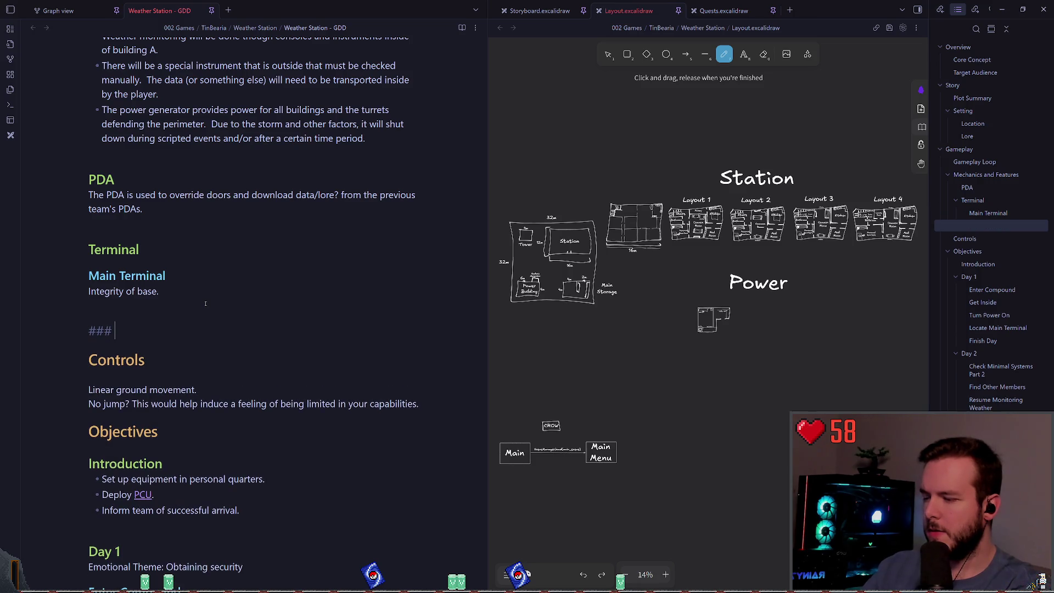
type("Turret")
Step: Turn the new heading into '#### Radar Terminal'
key("BackSpace")
key("BackSpace")
key("BackSpace")
type("# Turren")
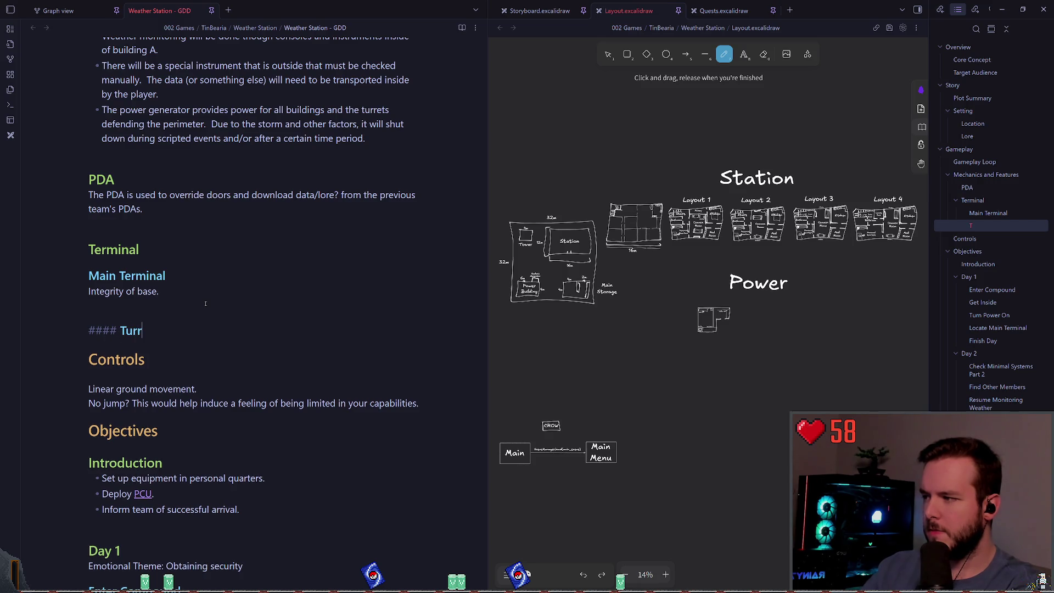
key("BackSpace")
key("BackSpace")
key("BackSpace")
type("ar Terminal")
key("Return")
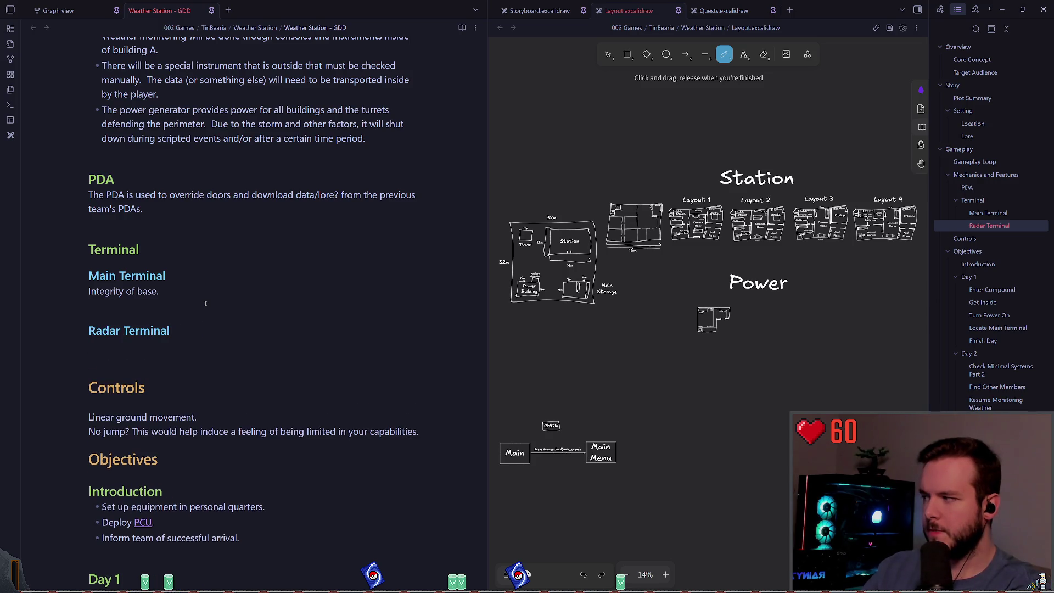
Step: Describe Radar Terminal as 'Analyze weather data. Send back to HQ?'
type("Analyze rada")
key("BackSpace")
type("raar")
key("BackSpace")
key("BackSpace")
key("BackSpace")
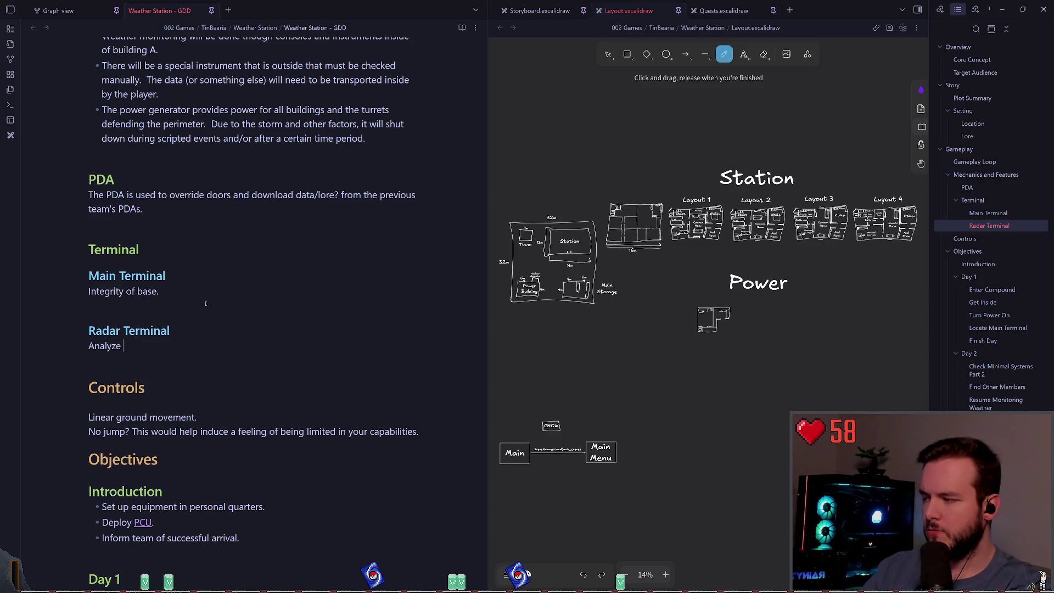
type("rad")
type("weathe")
type("r data.  Send back to HQ?")
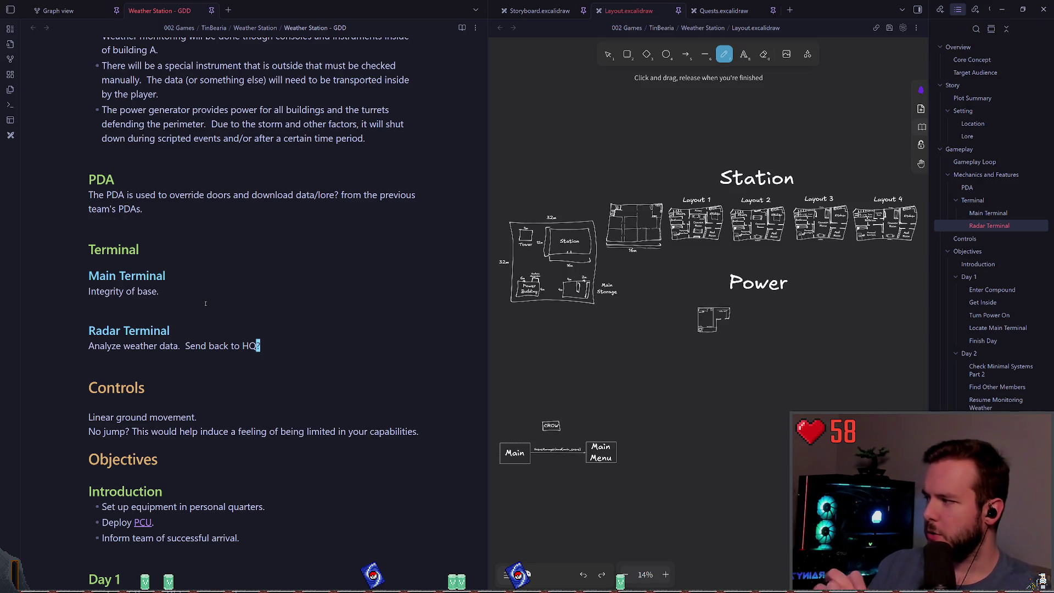
key("shift+Left")
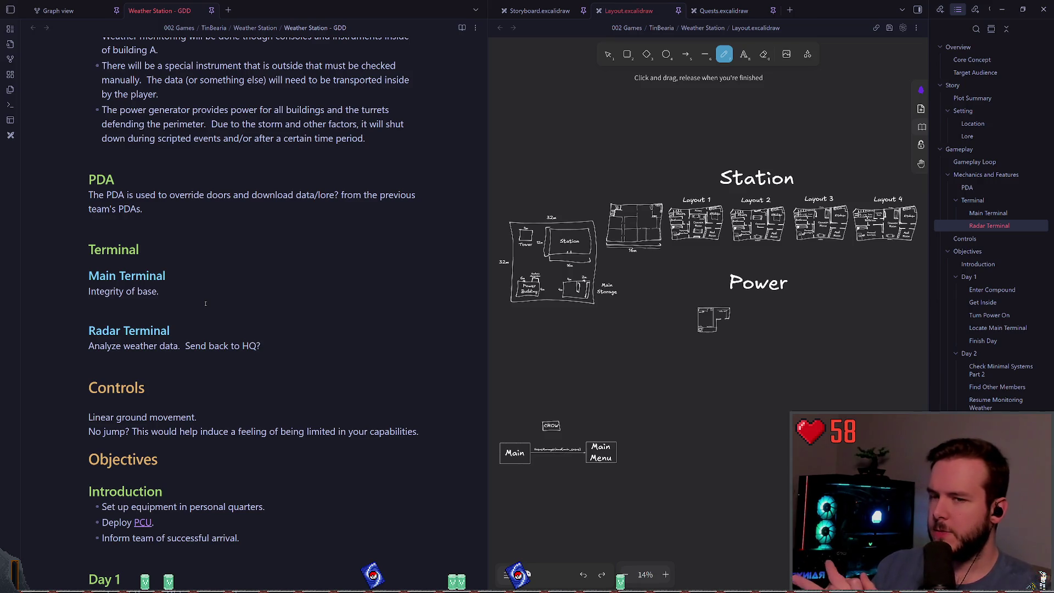
key("shift+Left")
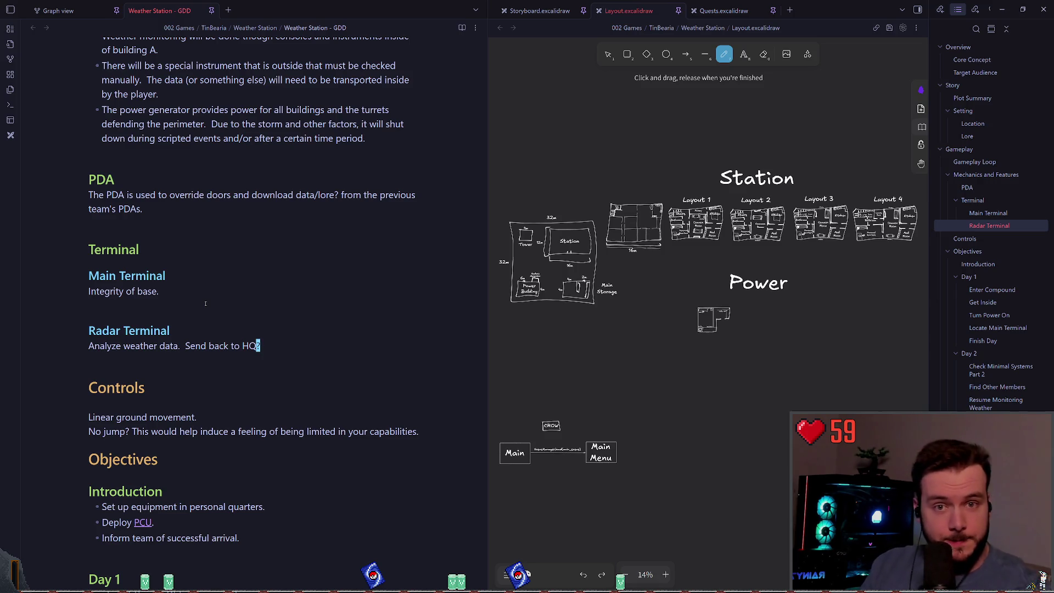
key("shift+Left")
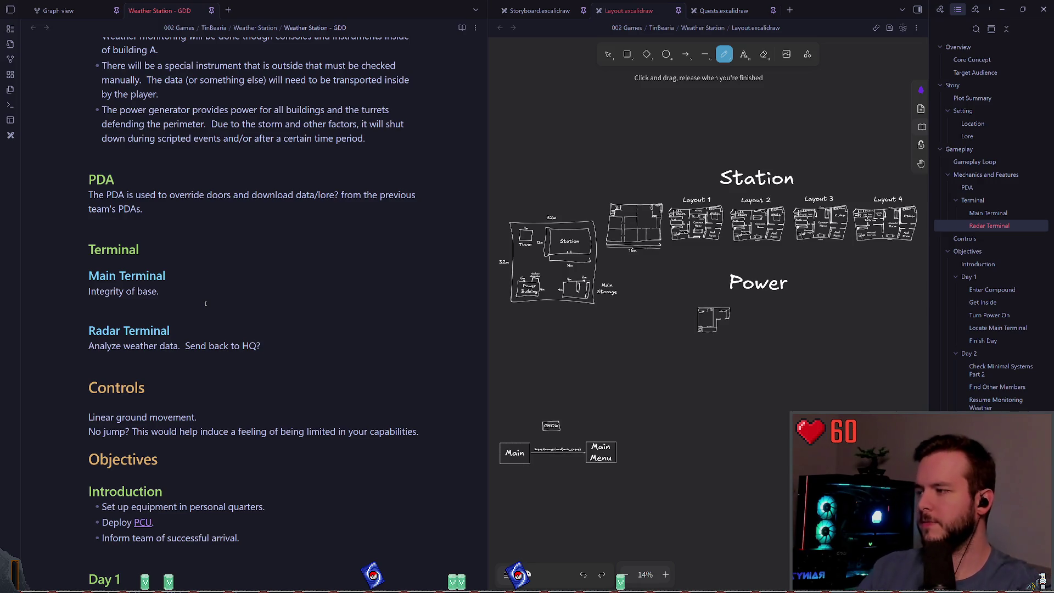
scroll(377, 285, "down", 1)
key("Return")
key("Return")
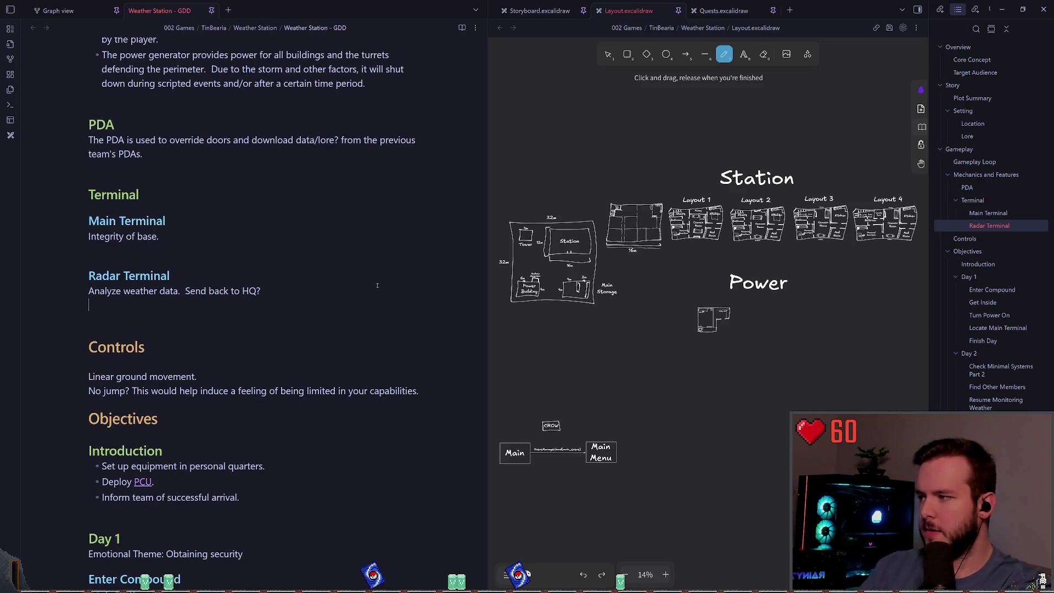
Step: Add a '#### Turret Terminal (Undecided)' heading after the Radar Terminal subsection
type("#### Tur")
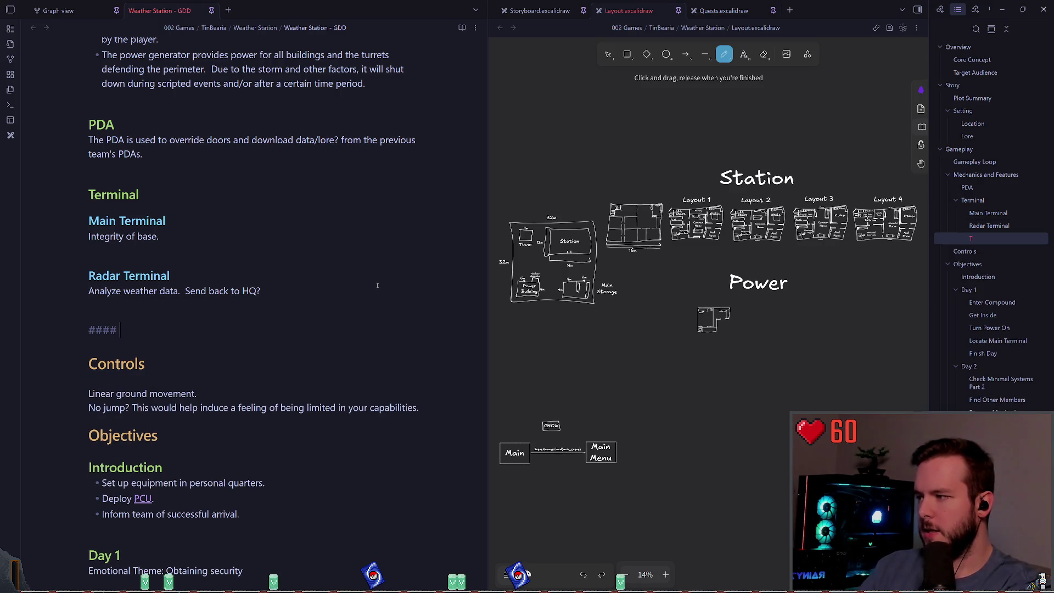
type("nt Terma")
key("BackSpace")
key("BackSpace")
key("BackSpace")
type("R")
key("BackSpace")
type("Terminal")
type("Undecided")
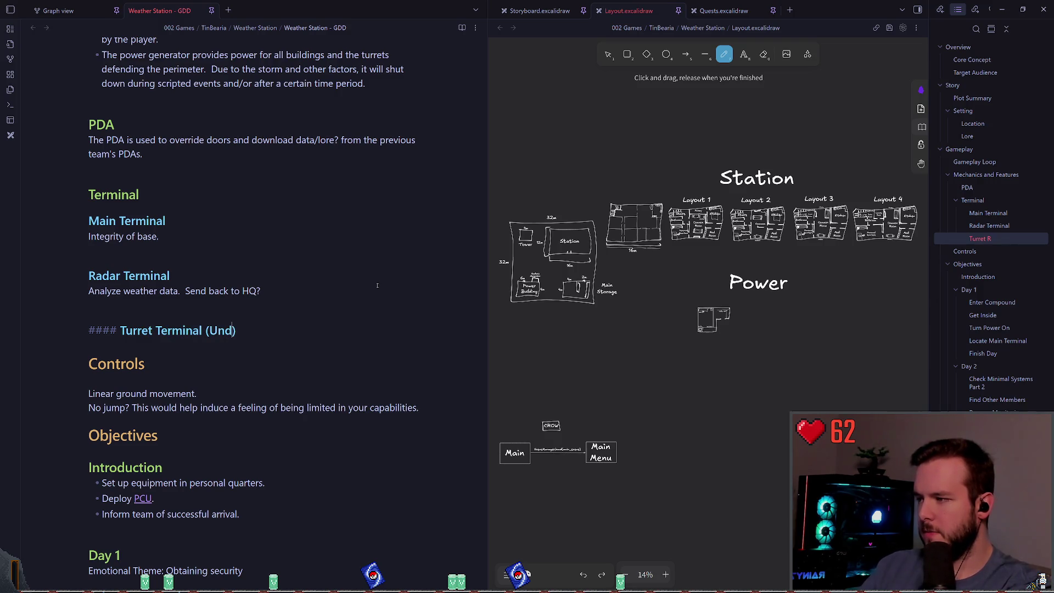
type("o")
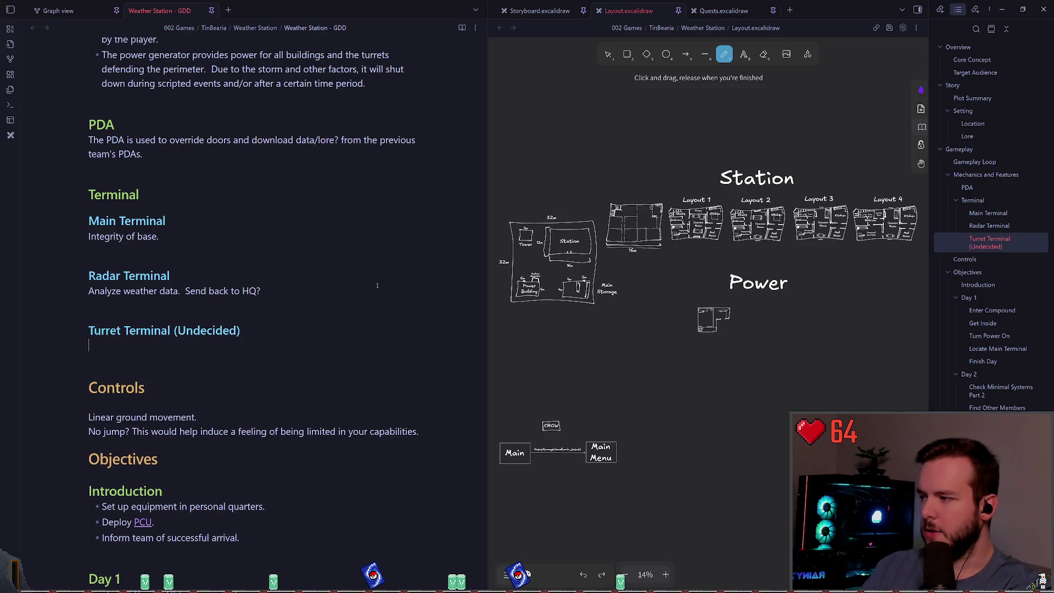
key("Up")
key("Up")
key("Up")
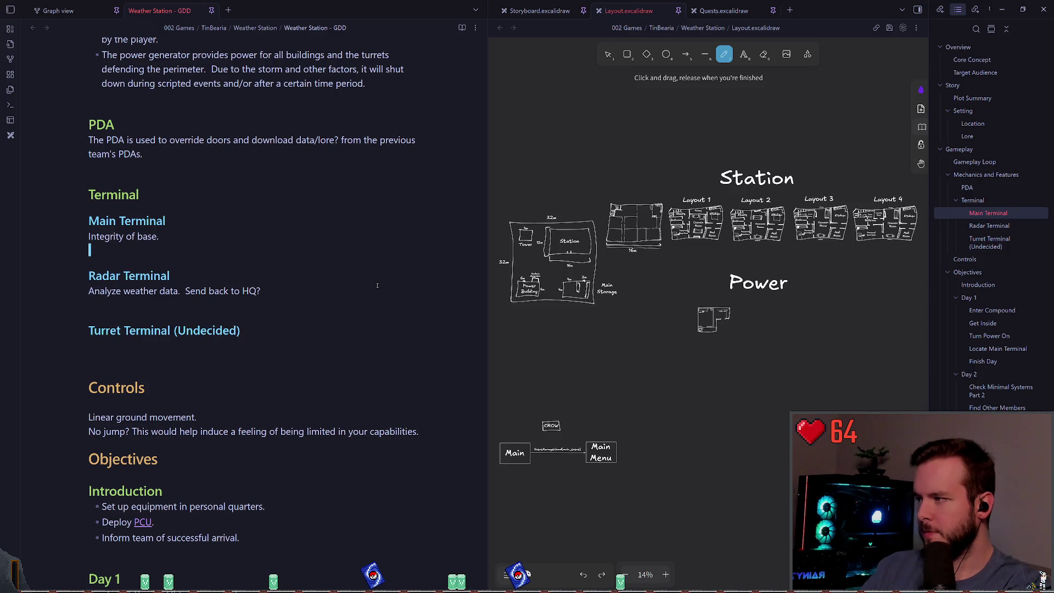
Step: Under 'Integrity of base.' write 'Only USER 01 and 02 can access.', inserting 'and 02' with vim
type("ONI")
key("BackSpace")
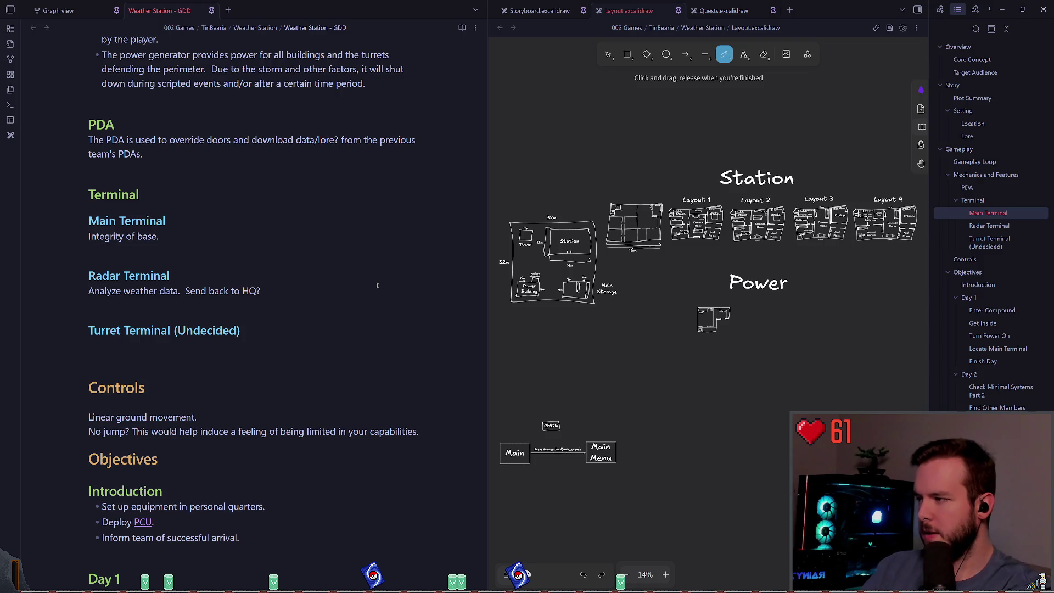
type("Only USE")
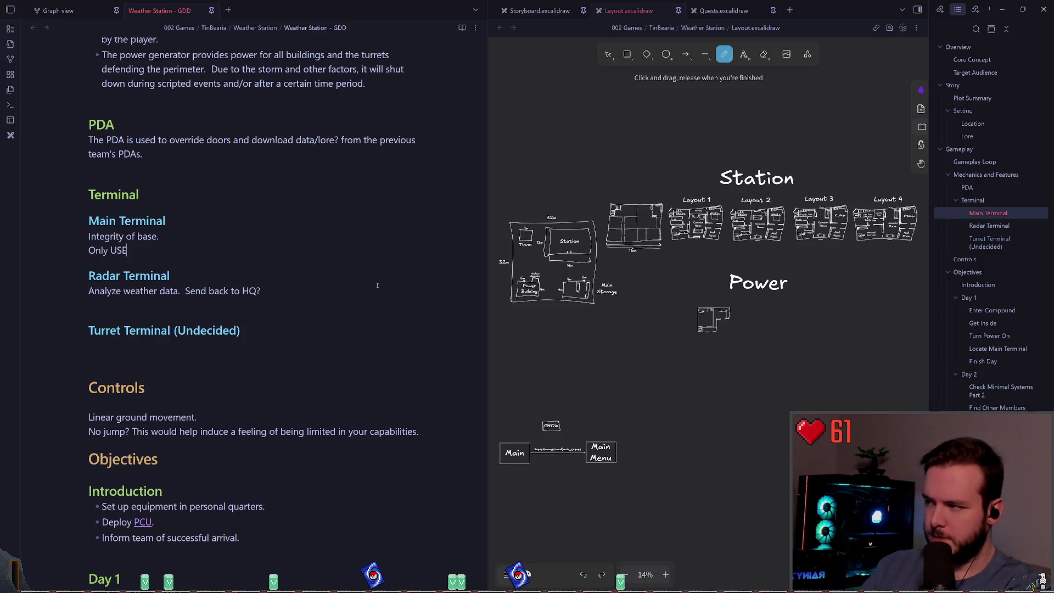
type("R 01 can access.")
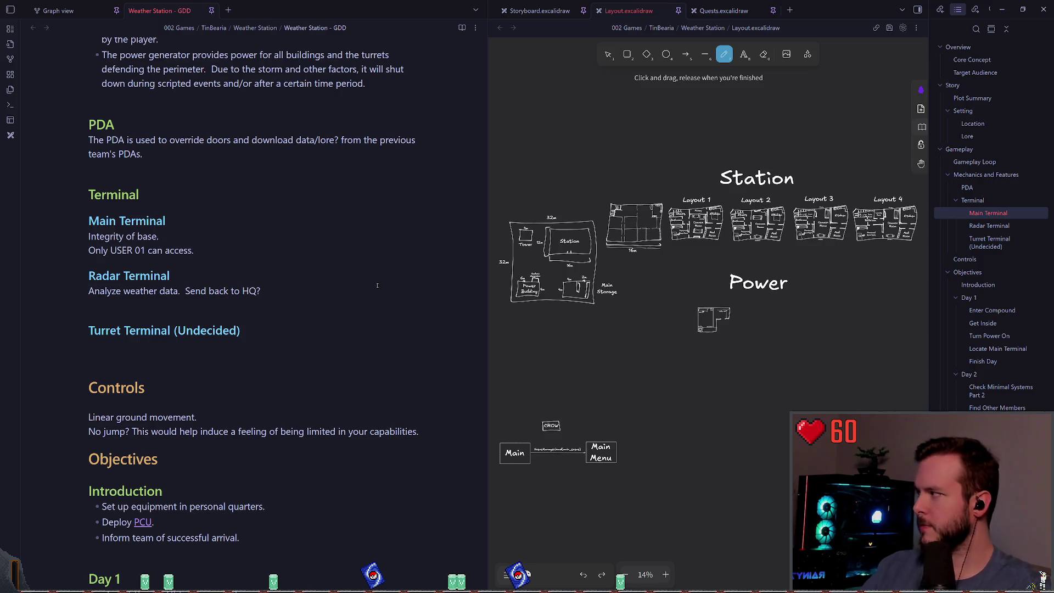
key("Escape")
key("b")
key("b")
key("b")
type("ea and ")
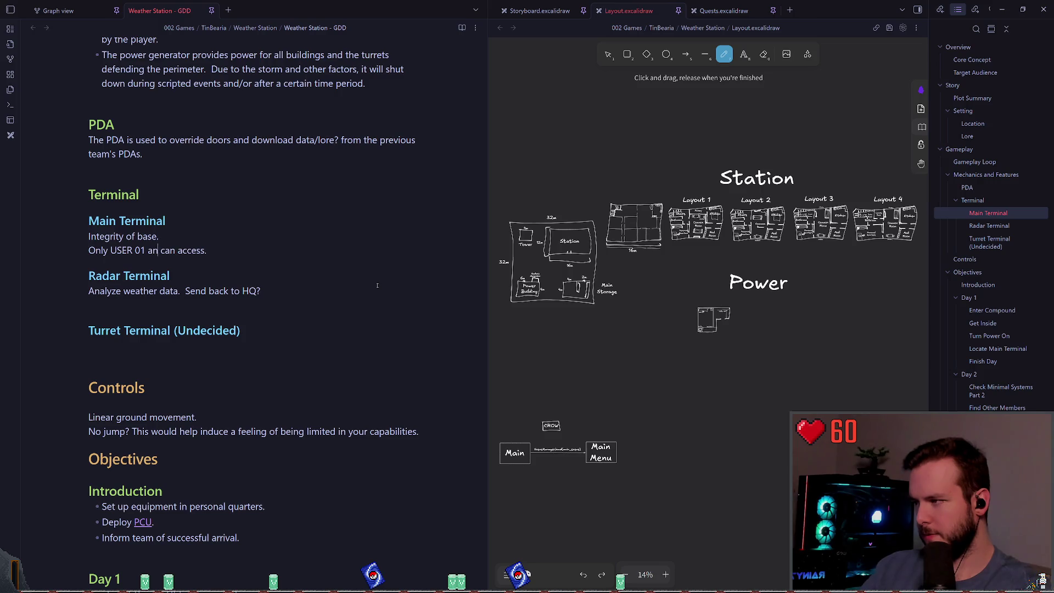
type("02")
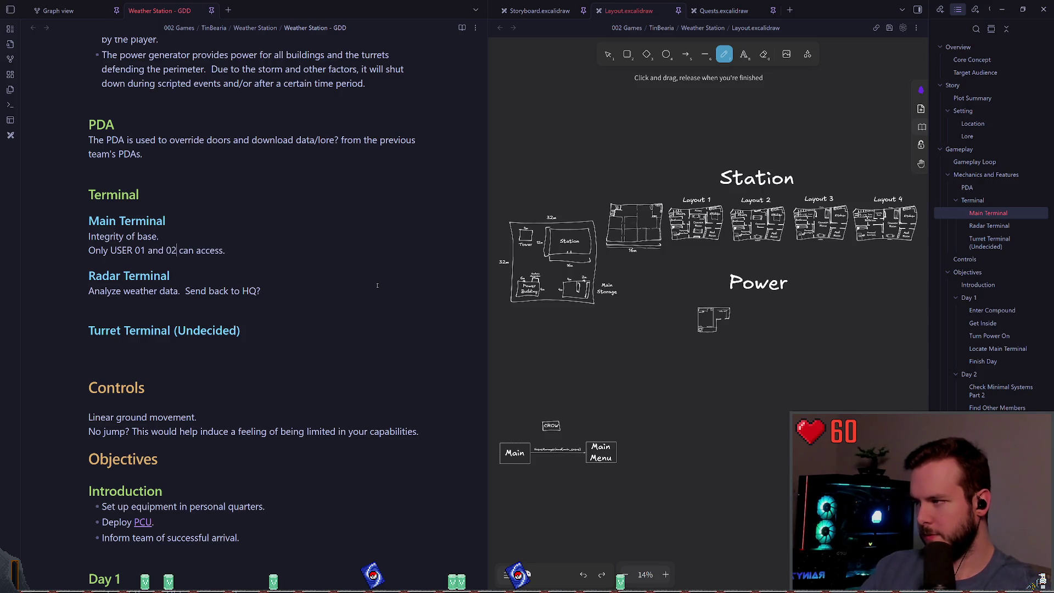
key("Escape")
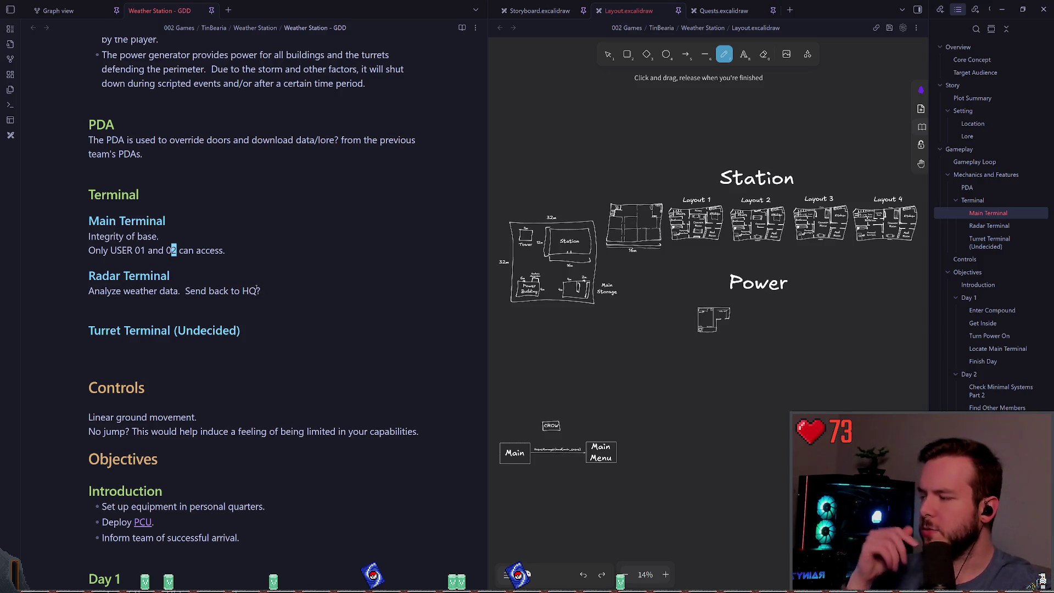
Step: Add a line after the access note: 'Logs of other user interactions, etc.'
left_click(193, 238)
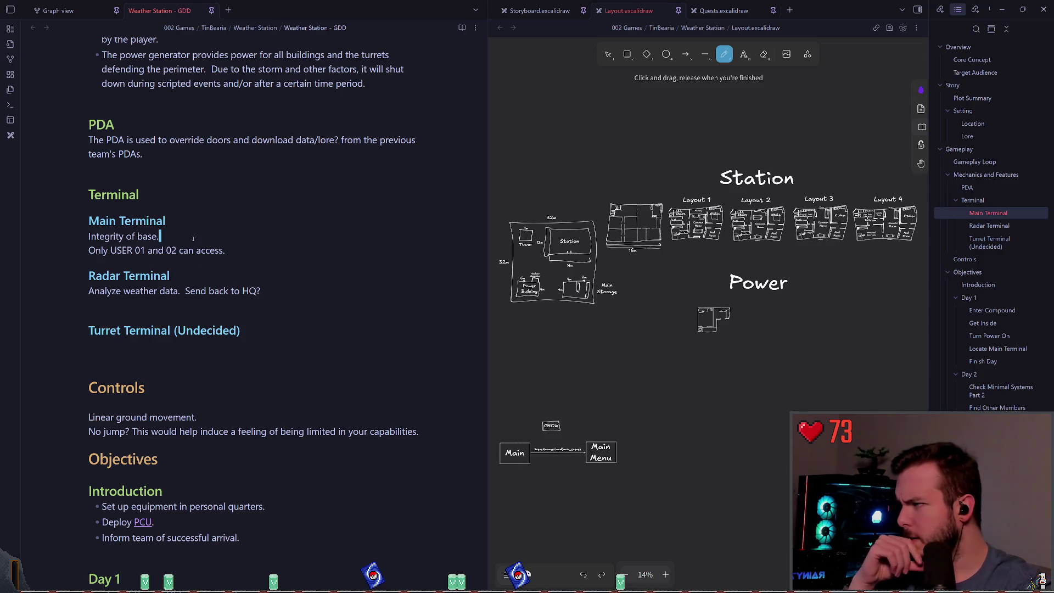
left_click(236, 265)
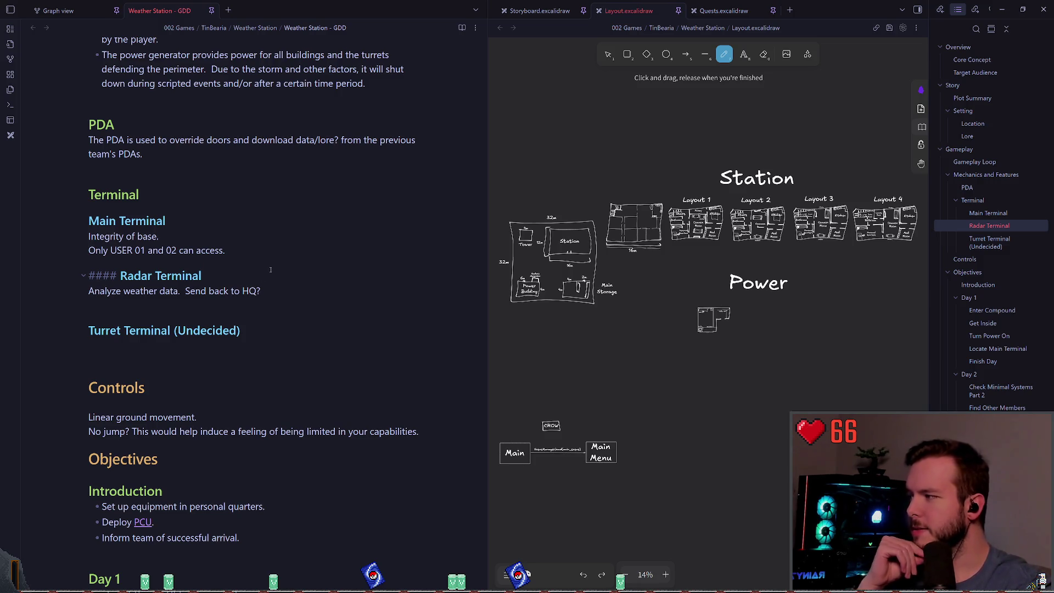
left_click(272, 289)
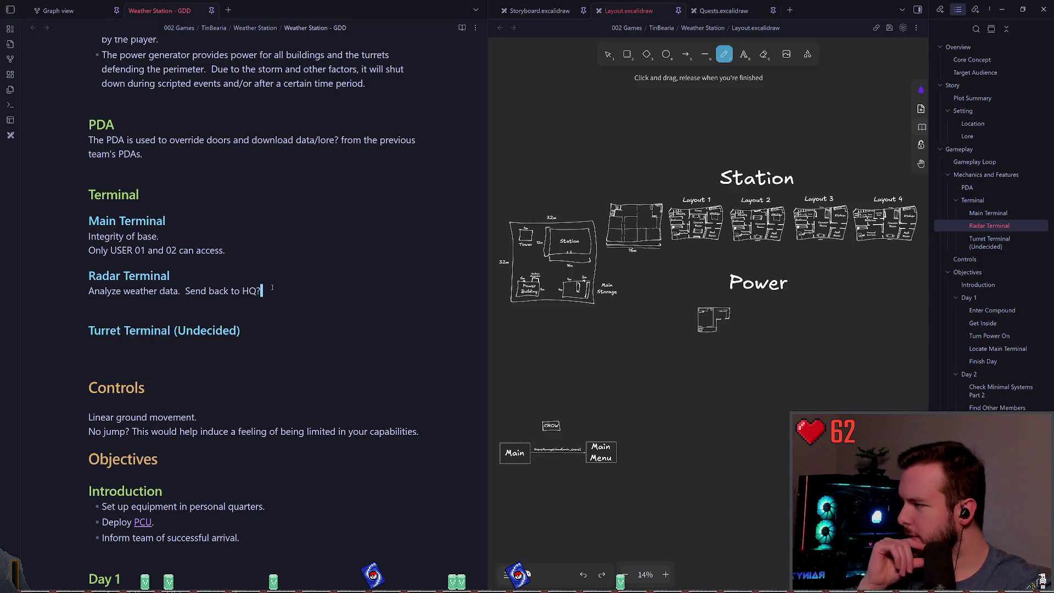
left_click_drag(261, 291, 88, 291)
left_click(250, 277)
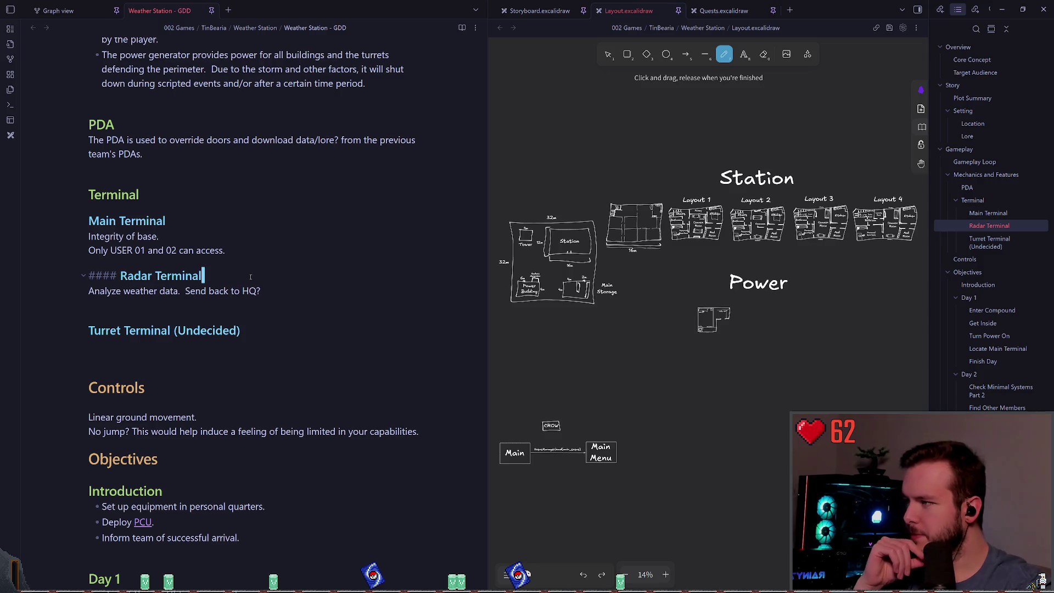
left_click(264, 247)
key("Return")
type("Logs of other users")
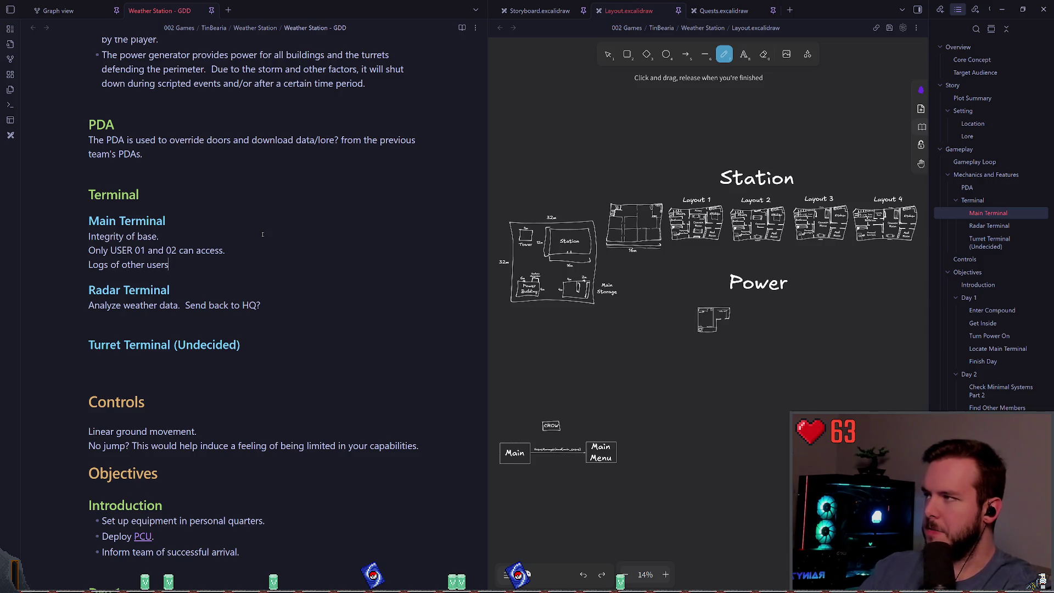
key("BackSpace")
key("BackSpace")
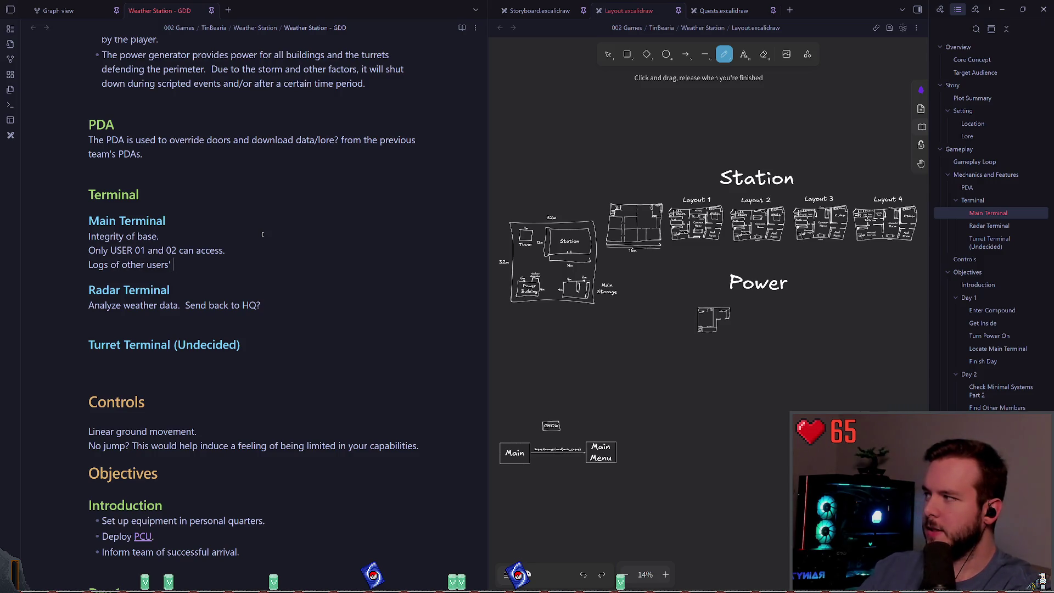
type("nteractions, etc.")
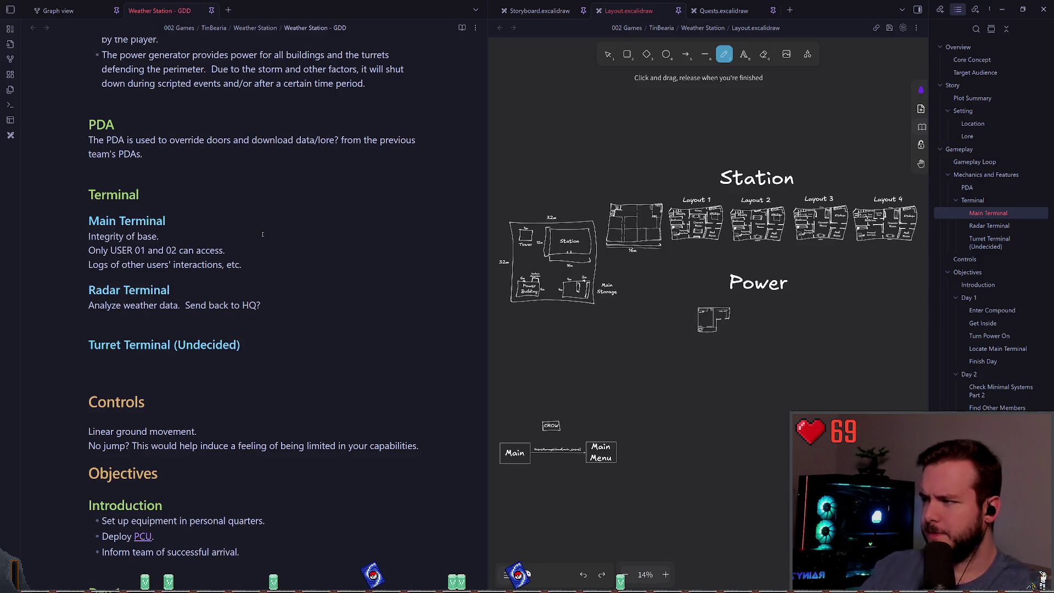
Step: Add that this could show group tension, with people hiding things from one another
type("This could show som")
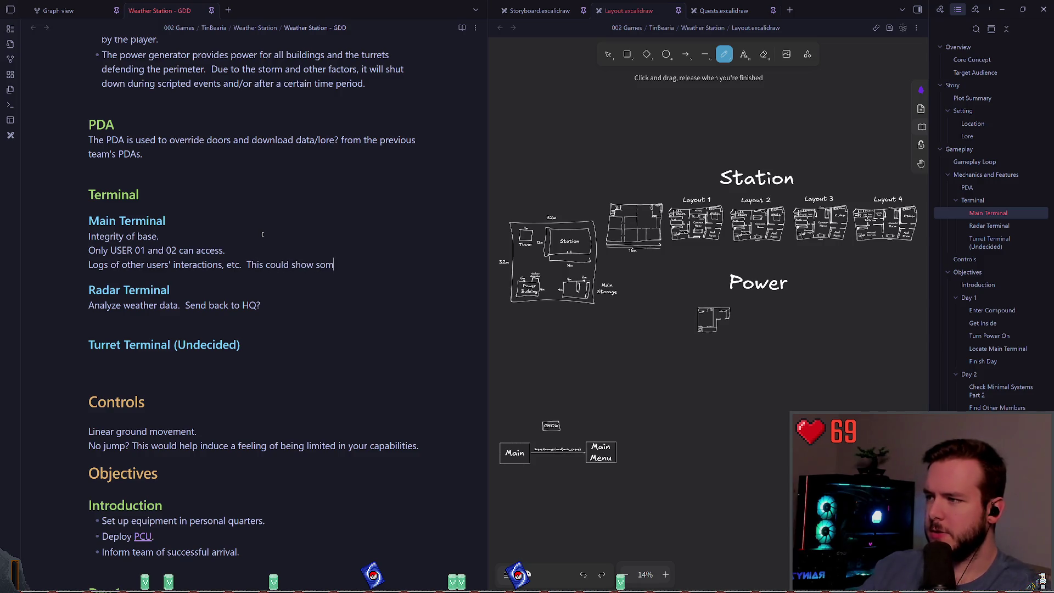
type("e tension wit")
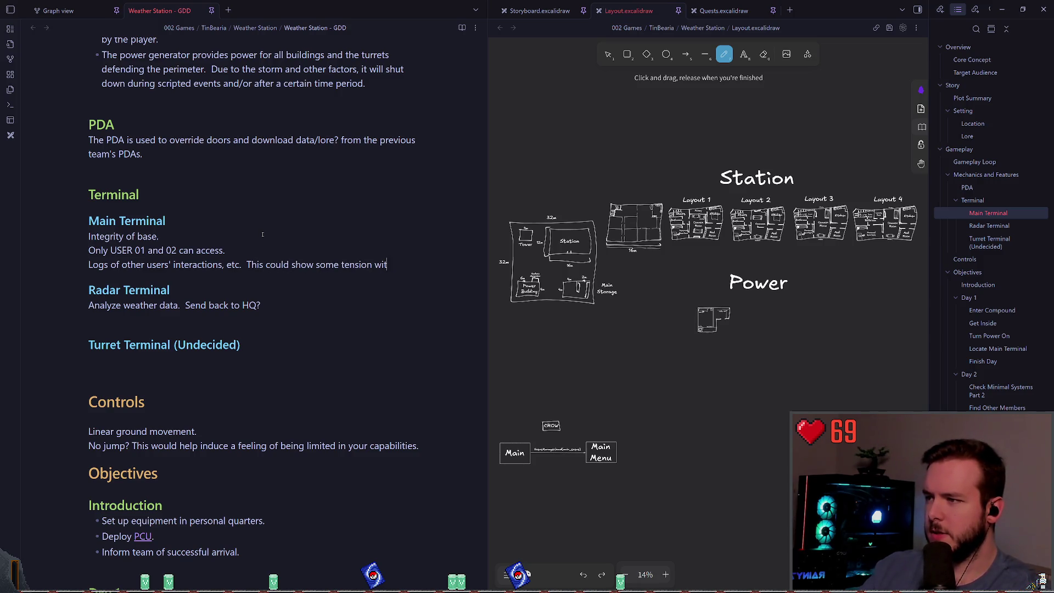
type("hin the group.")
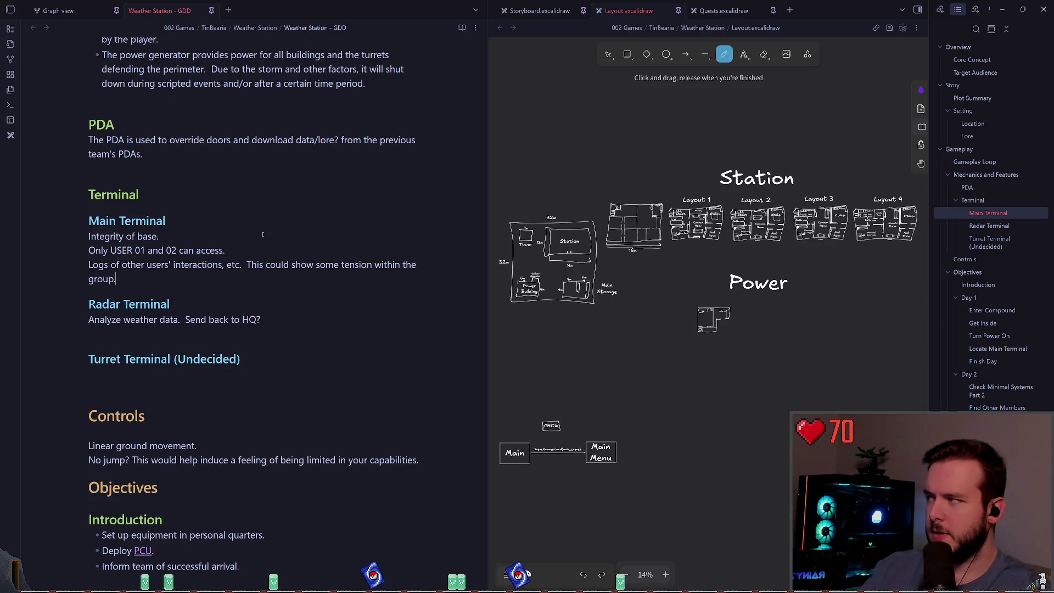
type("  People ")
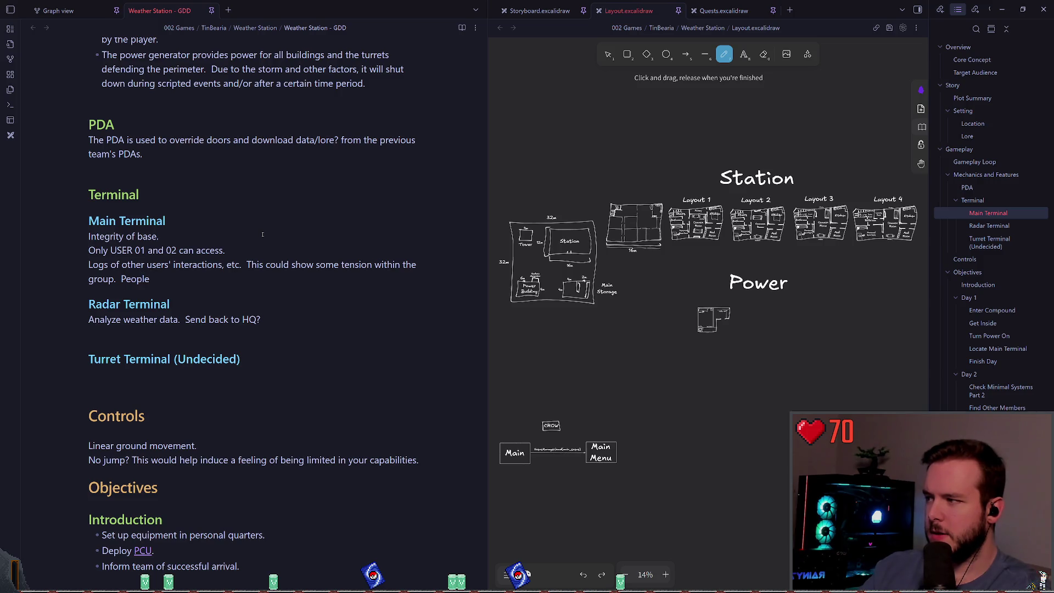
type("hiding thin")
type("gs, etc. from ")
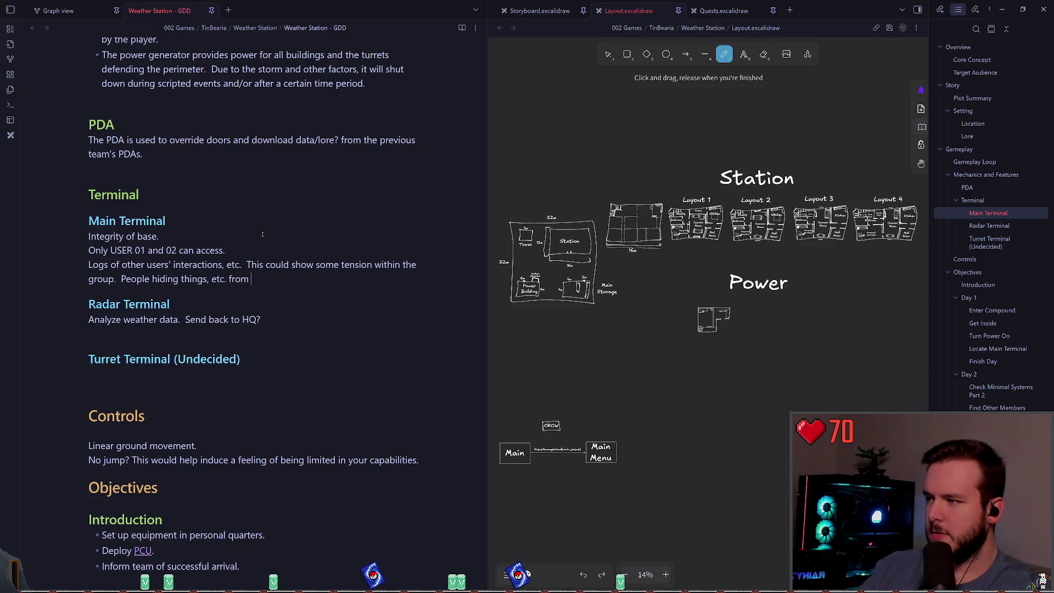
type("oneanother")
key("BackSpace")
key("BackSpace")
key("BackSpace")
type("anoe")
key("BackSpace")
type("ther.")
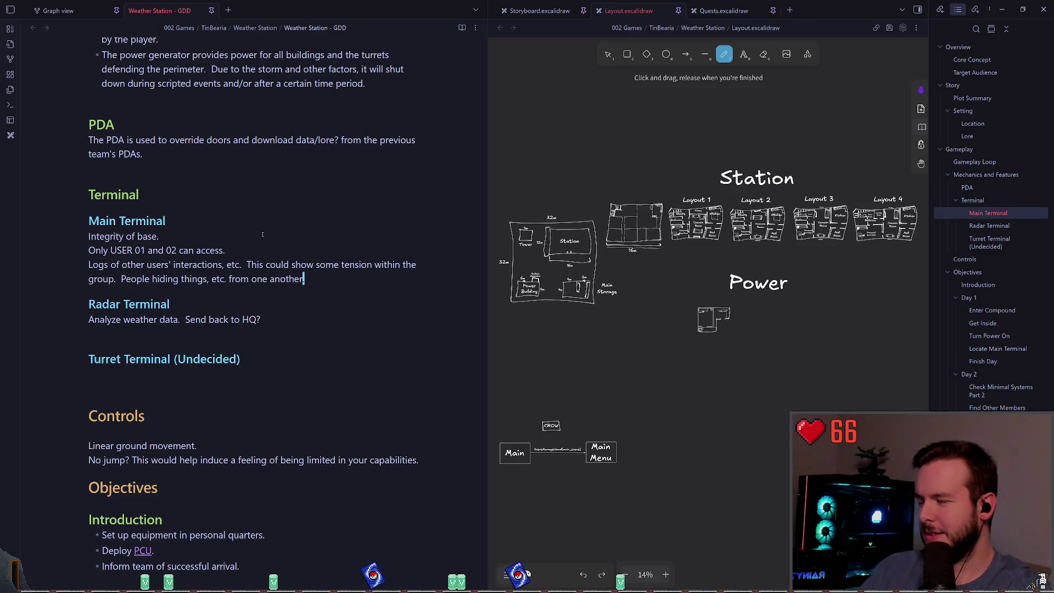
key("Return")
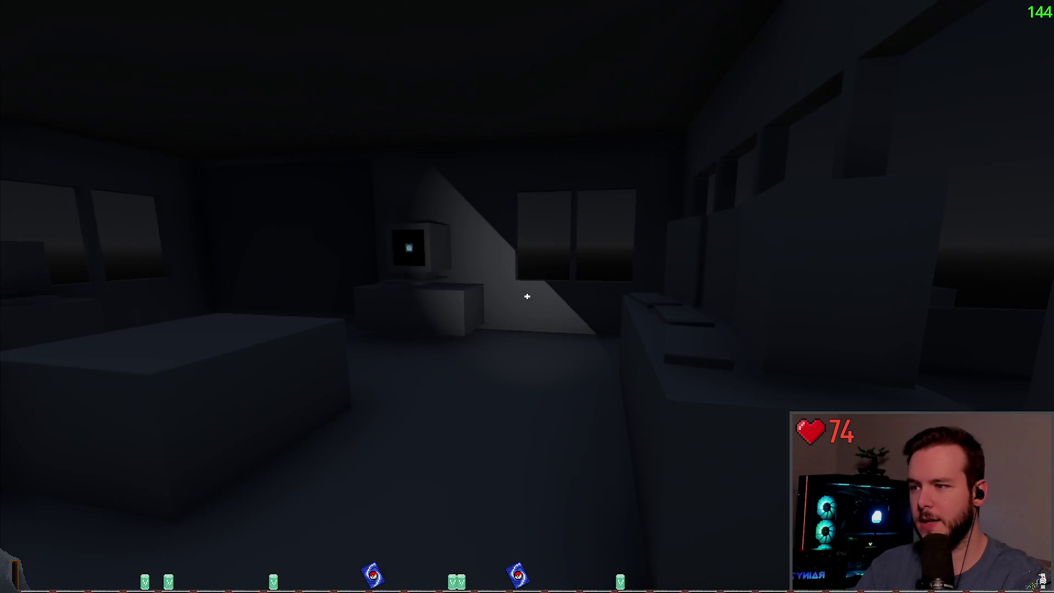
Step: Test the terminal monitor in the running game, then Dev Quit from the pause menu
key("f")
key("w")
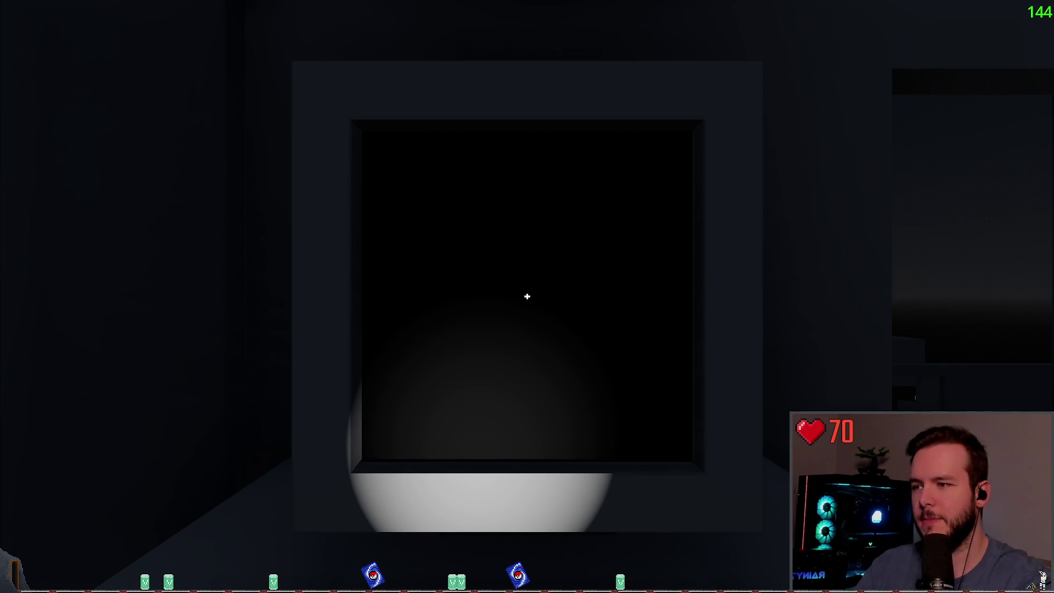
left_click(527, 296)
key("Escape")
key("Down")
key("Escape")
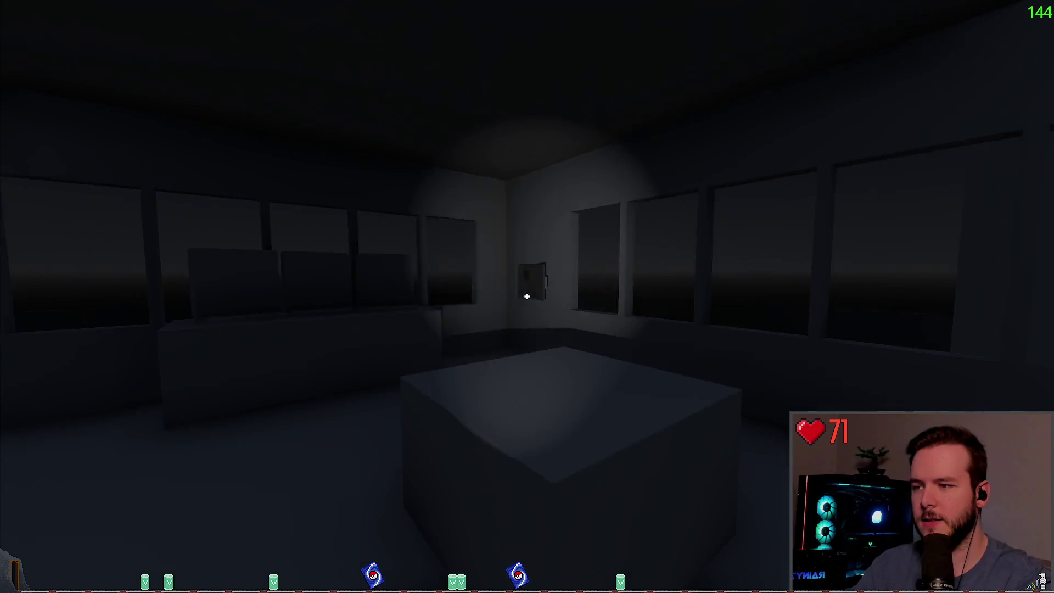
key("Escape")
key("Escape")
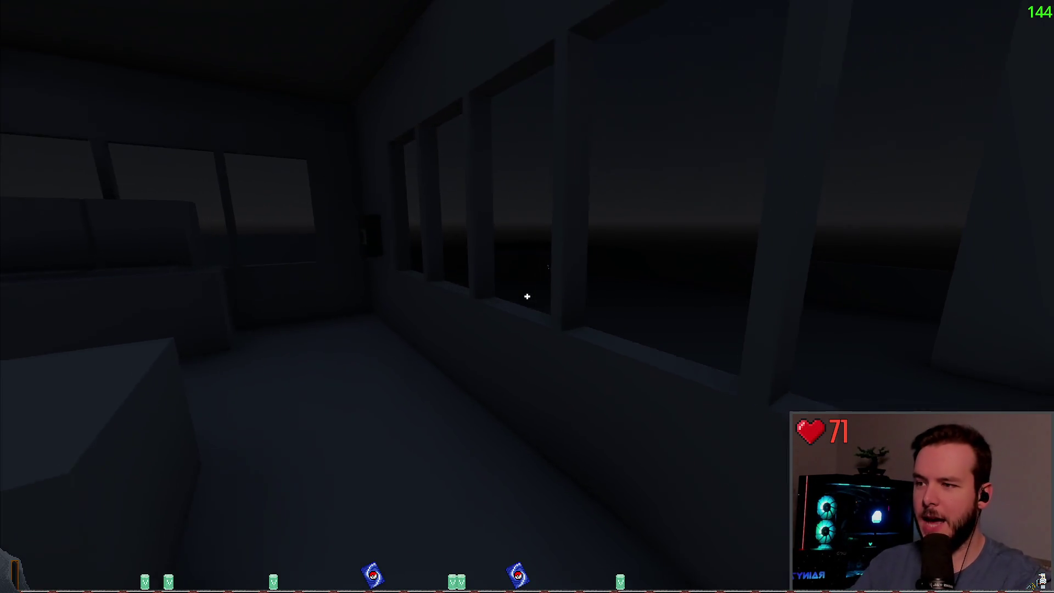
key("Escape")
left_click(55, 343)
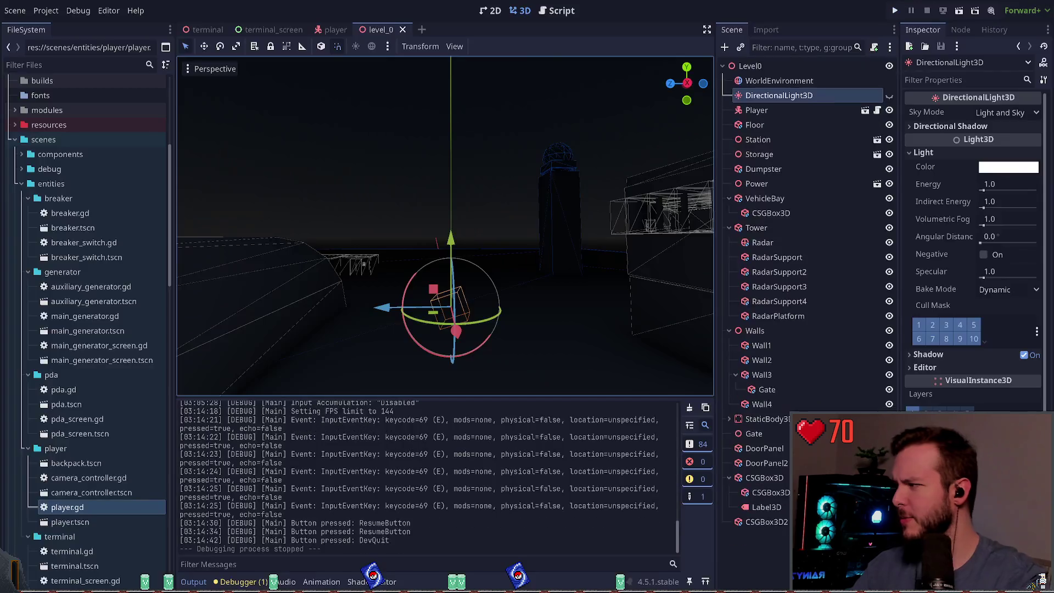